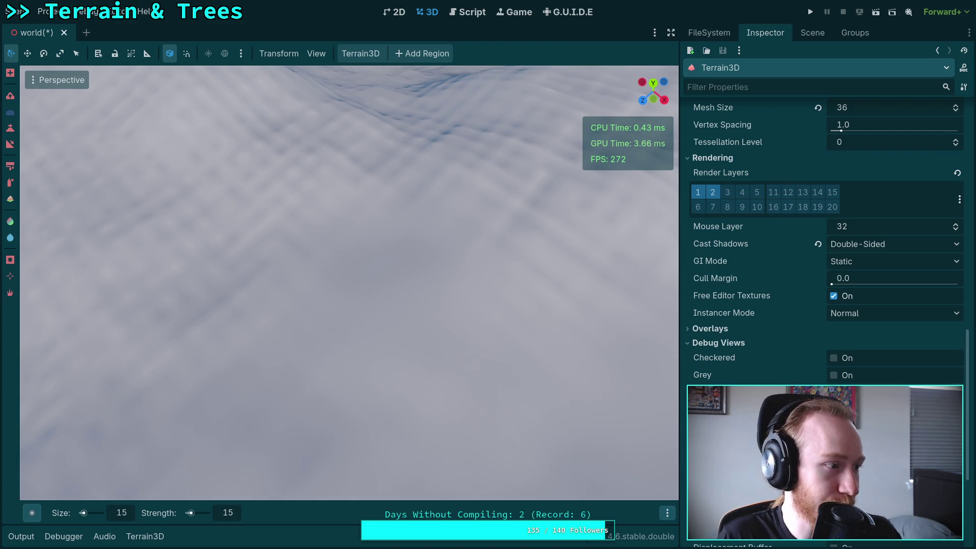
Zoom in and out repeatedly over the snowy terrain.
scroll(287, 239, down, 3)
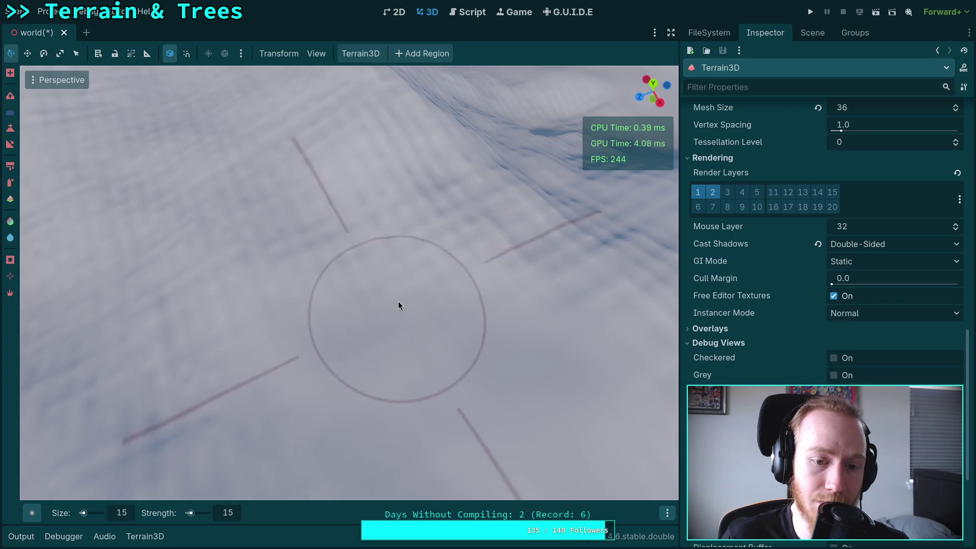
scroll(398, 301, up, 6)
scroll(360, 337, down, 3)
scroll(412, 303, up, 3)
scroll(422, 313, down, 3)
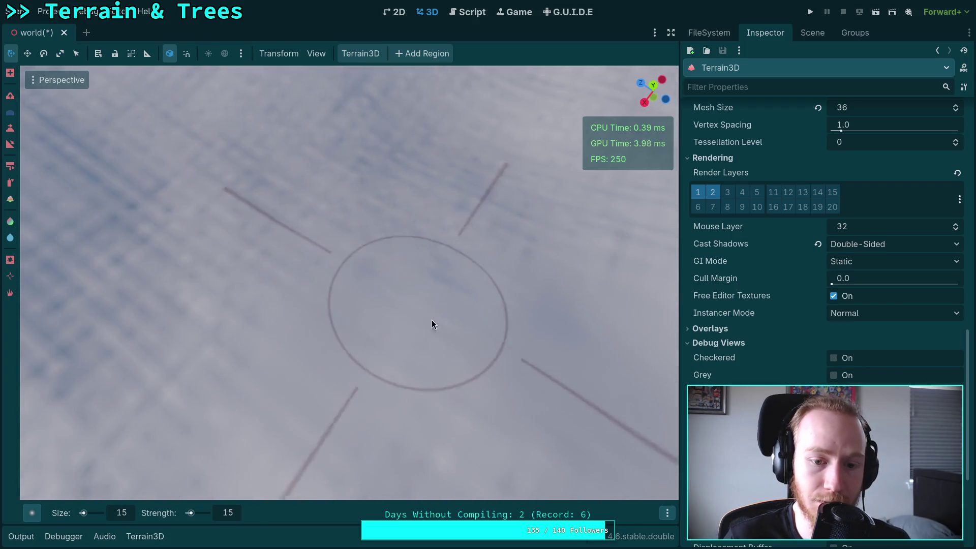
scroll(431, 325, up, 3)
scroll(402, 326, down, 3)
scroll(411, 303, up, 3)
scroll(305, 285, down, 3)
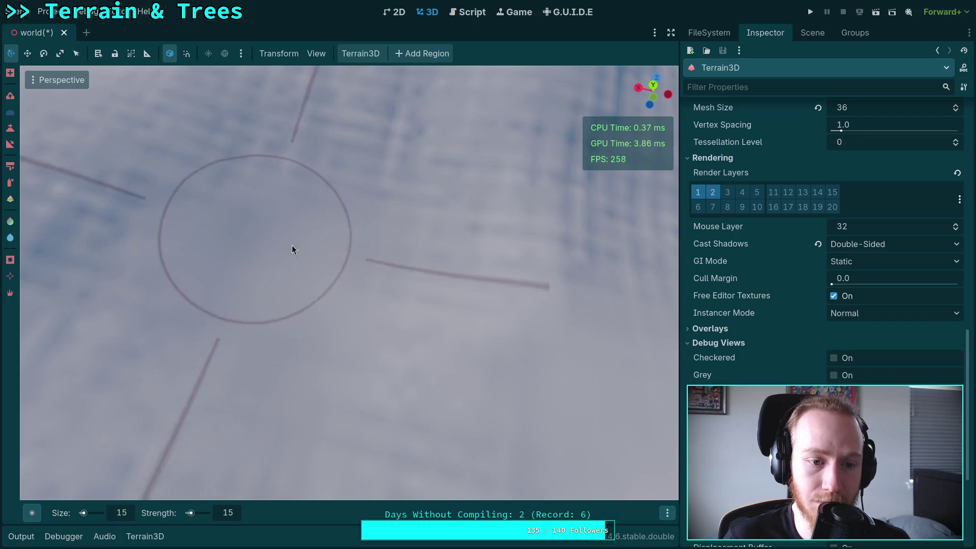
scroll(299, 252, up, 3)
scroll(300, 340, down, 3)
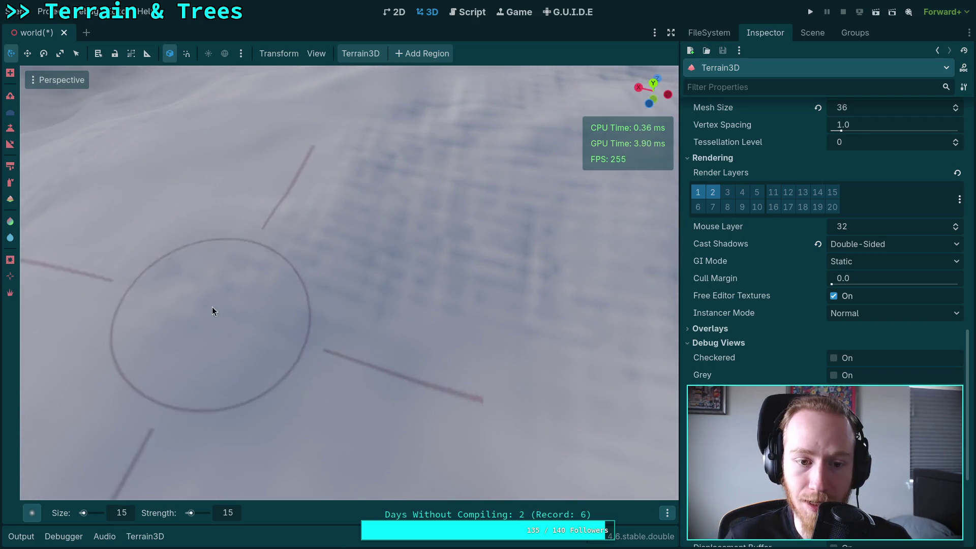
scroll(511, 318, down, 3)
scroll(518, 307, up, 2)
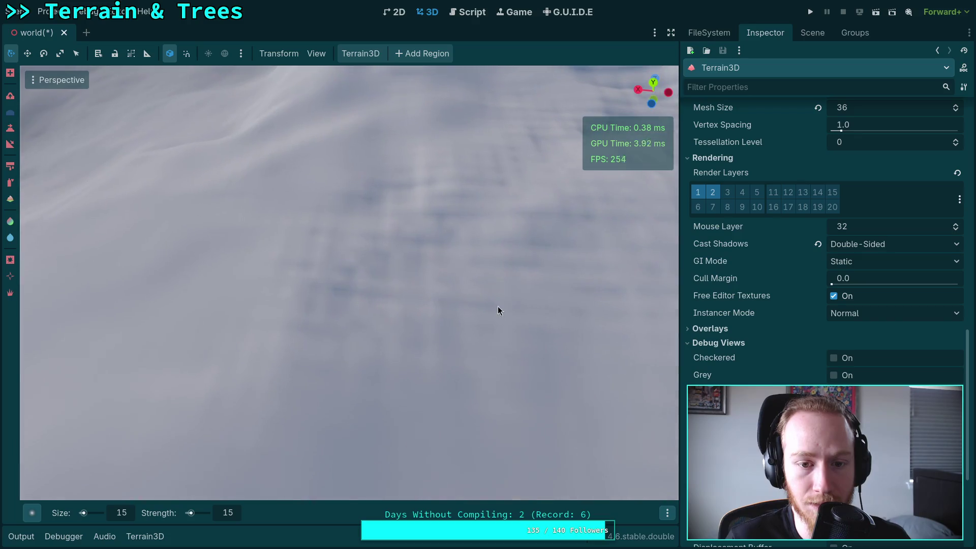
scroll(412, 240, down, 3)
scroll(285, 340, up, 2)
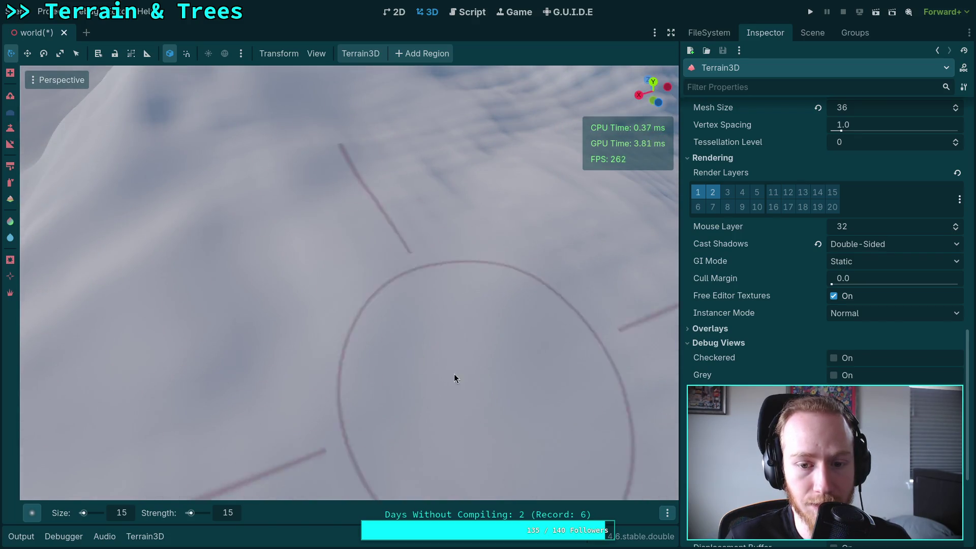
scroll(453, 374, down, 3)
scroll(366, 331, down, 3)
scroll(381, 305, up, 2)
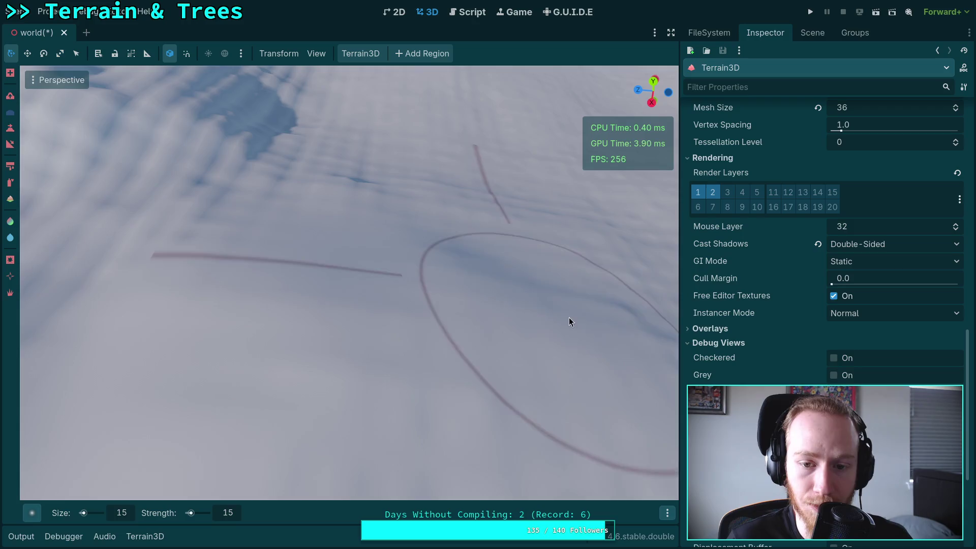
scroll(571, 322, up, 2)
scroll(406, 200, down, 3)
scroll(407, 200, up, 2)
scroll(289, 291, down, 2)
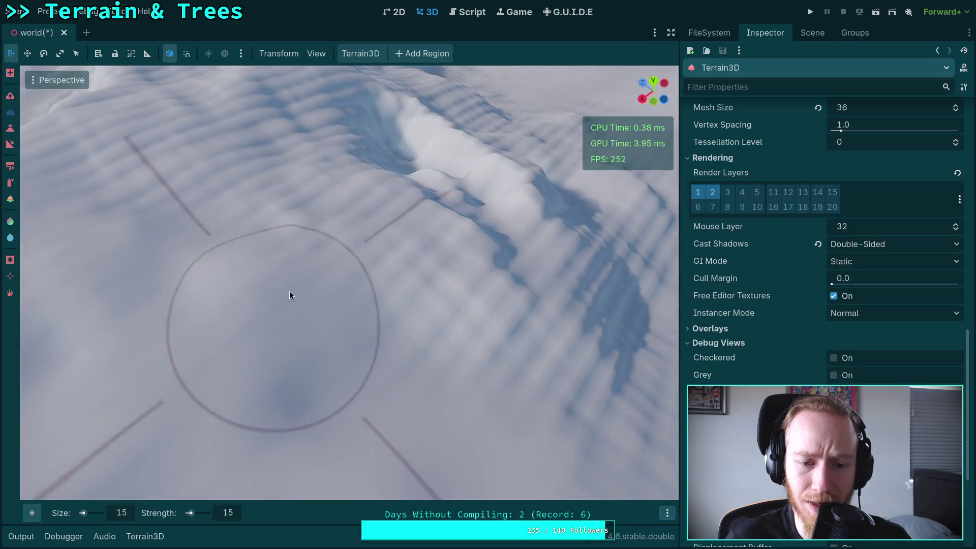
scroll(289, 291, up, 2)
scroll(396, 355, up, 3)
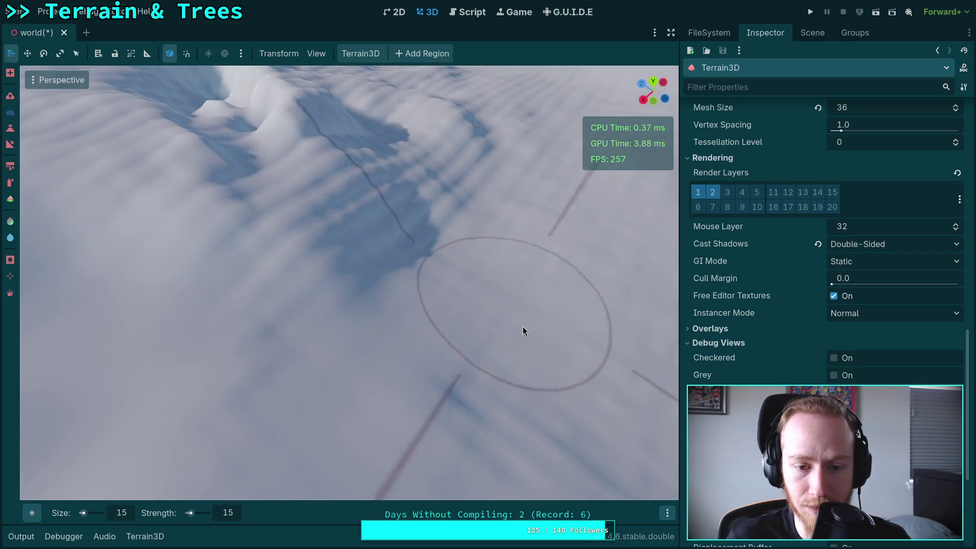
scroll(523, 330, down, 3)
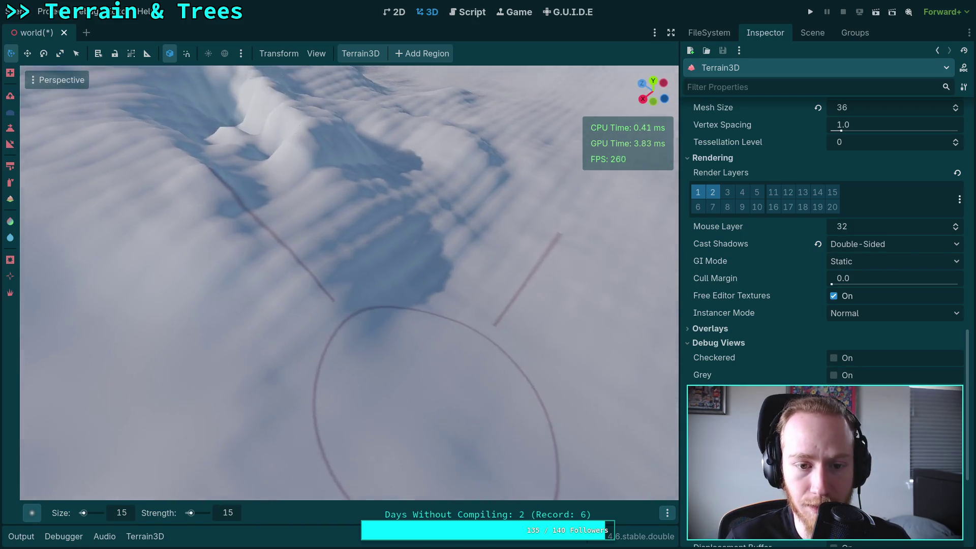
scroll(386, 346, up, 3)
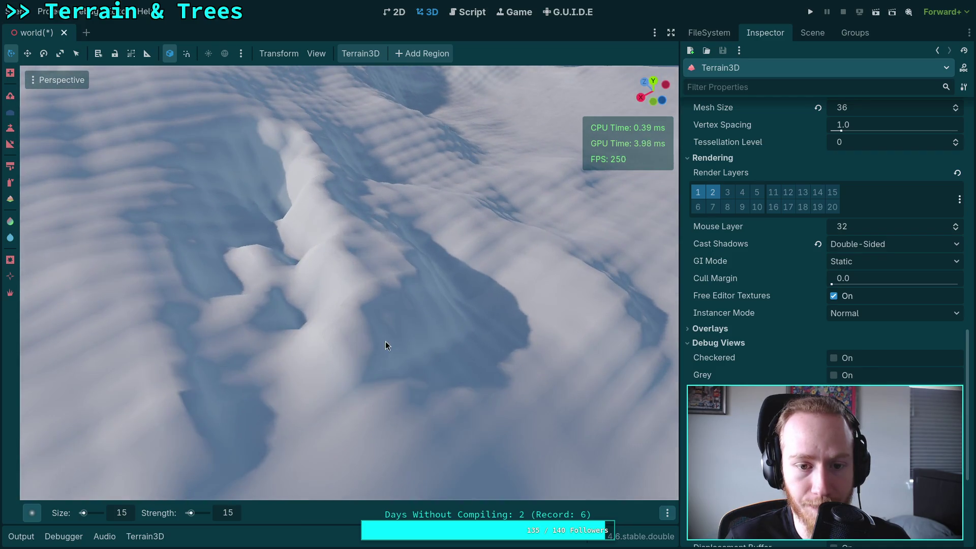
scroll(385, 346, down, 3)
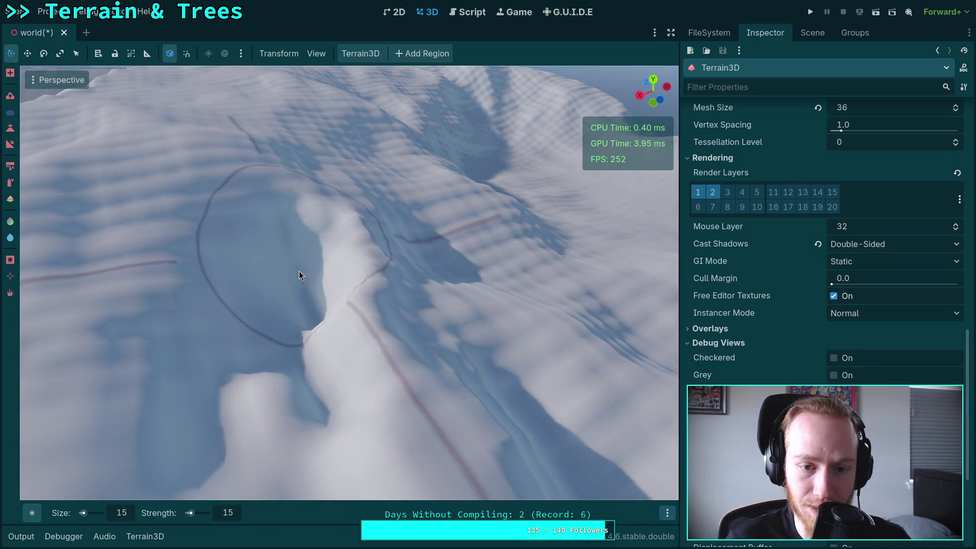
Orbit out to a wider view of the terrain showing the horizon.
drag(299, 270, 326, 254)
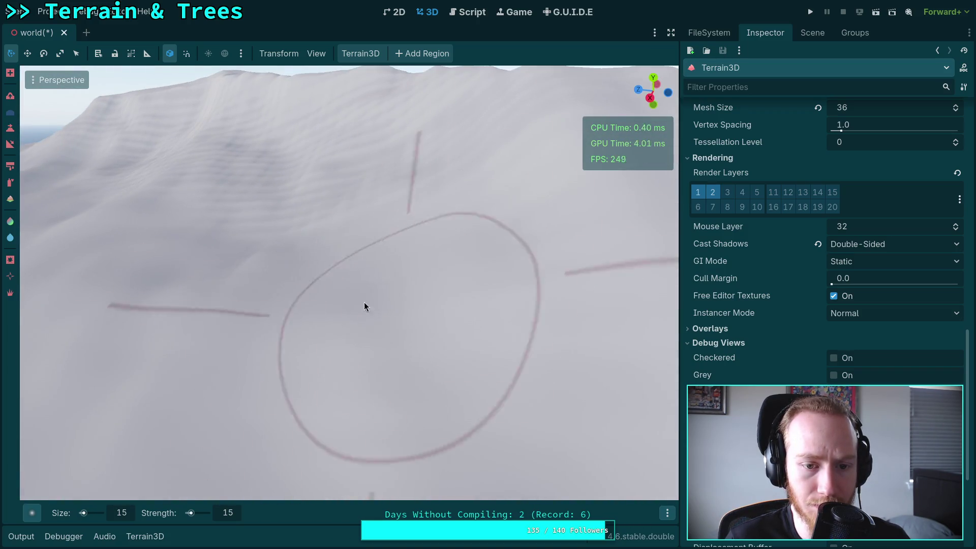
drag(422, 332, 384, 357)
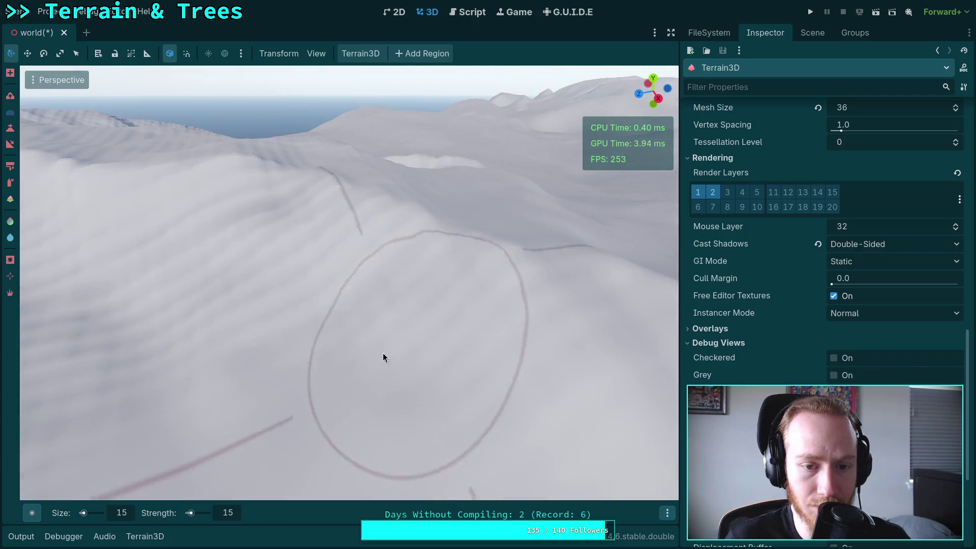
drag(351, 268, 336, 319)
mouse_move(324, 261)
mouse_down()
mouse_move(240, 272)
mouse_move(337, 303)
mouse_move(406, 260)
mouse_up()
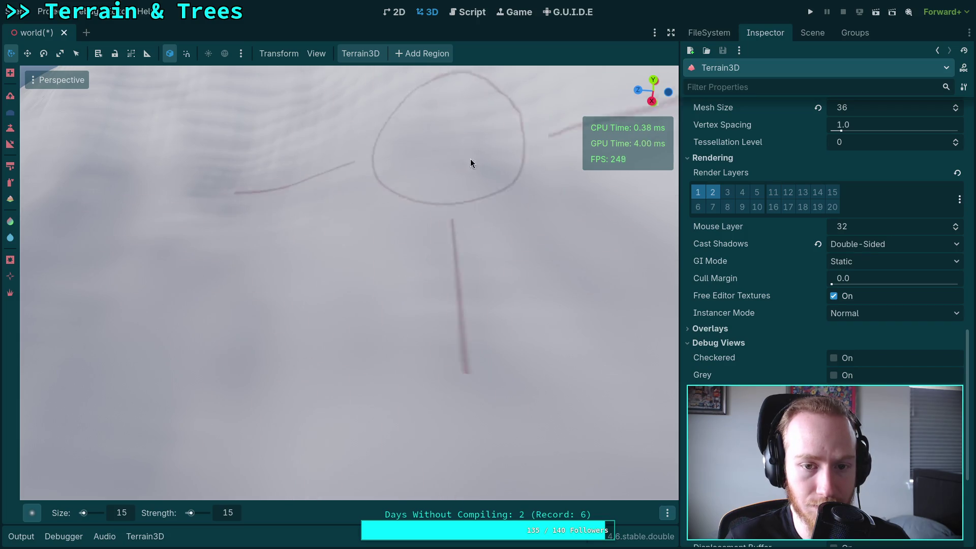
mouse_move(471, 163)
mouse_down()
mouse_move(343, 161)
mouse_move(348, 279)
mouse_move(547, 291)
mouse_move(343, 298)
mouse_move(452, 277)
mouse_up()
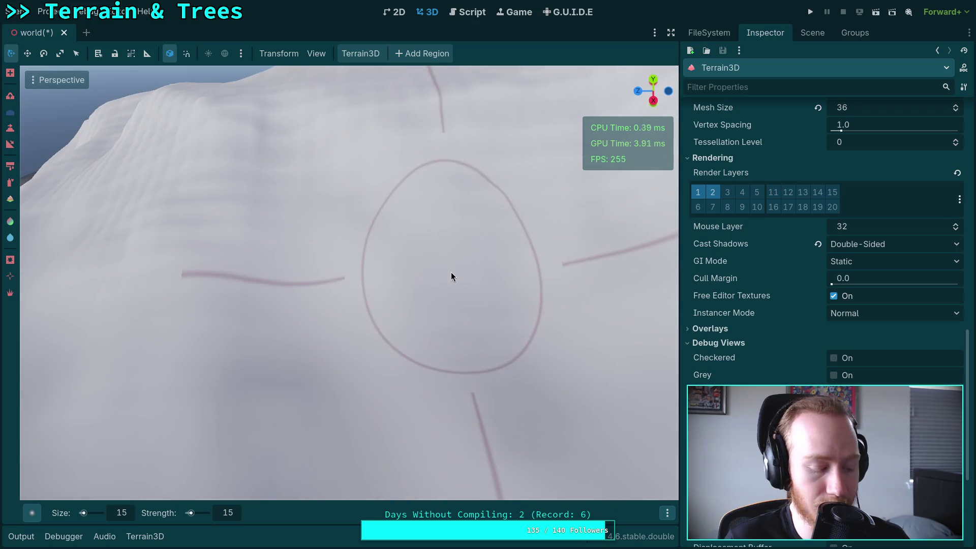
key(ctrl+z)
key(ctrl+z)
key(ctrl+z)
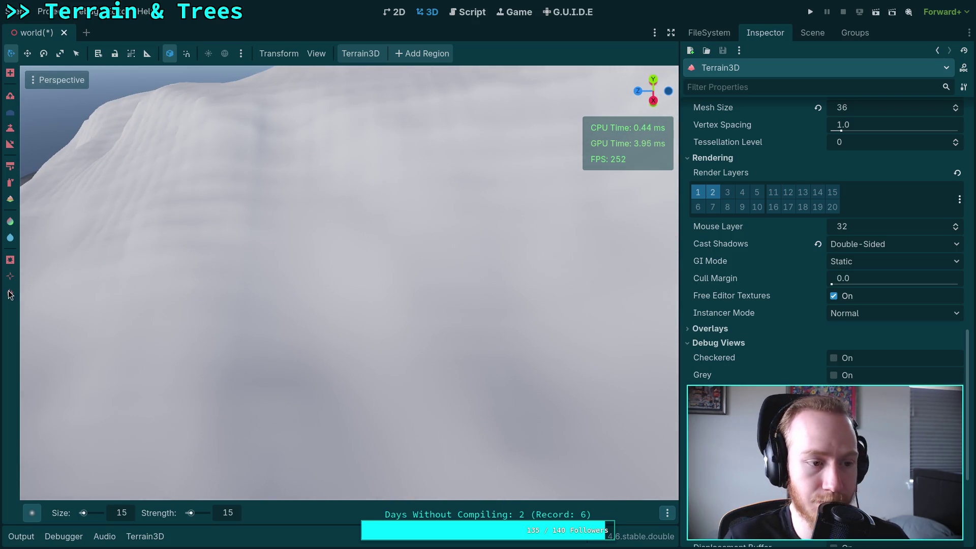
key(ctrl+shift+z)
Orbit around the ridges, shaded valley and circled slope to inspect them.
mouse_move(364, 242)
mouse_down()
mouse_move(118, 221)
mouse_move(358, 344)
mouse_move(363, 356)
mouse_move(385, 224)
mouse_move(407, 294)
mouse_move(285, 239)
mouse_move(299, 327)
mouse_move(429, 412)
mouse_move(339, 205)
mouse_move(348, 208)
mouse_move(338, 213)
mouse_move(388, 315)
mouse_move(222, 283)
mouse_move(337, 374)
mouse_move(309, 214)
mouse_move(213, 235)
mouse_move(322, 241)
mouse_move(237, 148)
mouse_move(254, 162)
mouse_move(292, 255)
mouse_move(442, 236)
mouse_move(292, 285)
mouse_move(364, 366)
mouse_move(399, 316)
mouse_move(339, 164)
mouse_move(425, 249)
mouse_move(377, 276)
mouse_move(420, 216)
mouse_move(446, 299)
mouse_move(506, 281)
mouse_move(293, 293)
mouse_move(288, 351)
mouse_move(305, 288)
mouse_move(441, 298)
mouse_move(385, 307)
mouse_move(337, 388)
mouse_move(557, 249)
mouse_move(403, 270)
mouse_move(244, 374)
mouse_move(361, 203)
mouse_move(386, 213)
mouse_move(407, 338)
mouse_move(341, 189)
mouse_move(382, 232)
mouse_move(370, 228)
mouse_move(311, 266)
mouse_move(588, 275)
mouse_move(384, 249)
mouse_move(474, 289)
mouse_up()
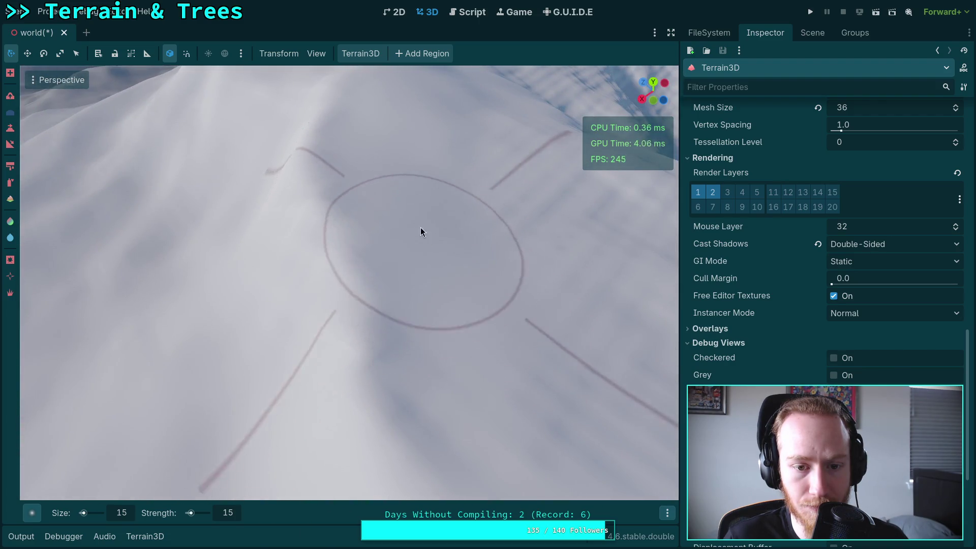
mouse_move(420, 231)
mouse_down()
mouse_move(483, 364)
mouse_move(238, 234)
mouse_move(257, 253)
mouse_move(383, 183)
mouse_move(394, 188)
mouse_move(407, 240)
mouse_up()
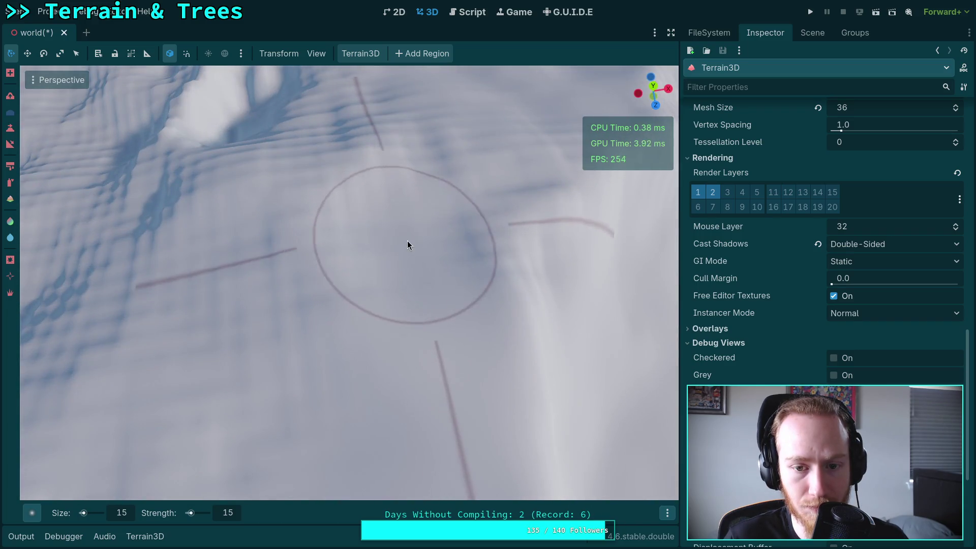
mouse_move(337, 191)
mouse_down()
mouse_move(352, 245)
mouse_move(306, 185)
mouse_move(324, 204)
mouse_move(142, 309)
mouse_up()
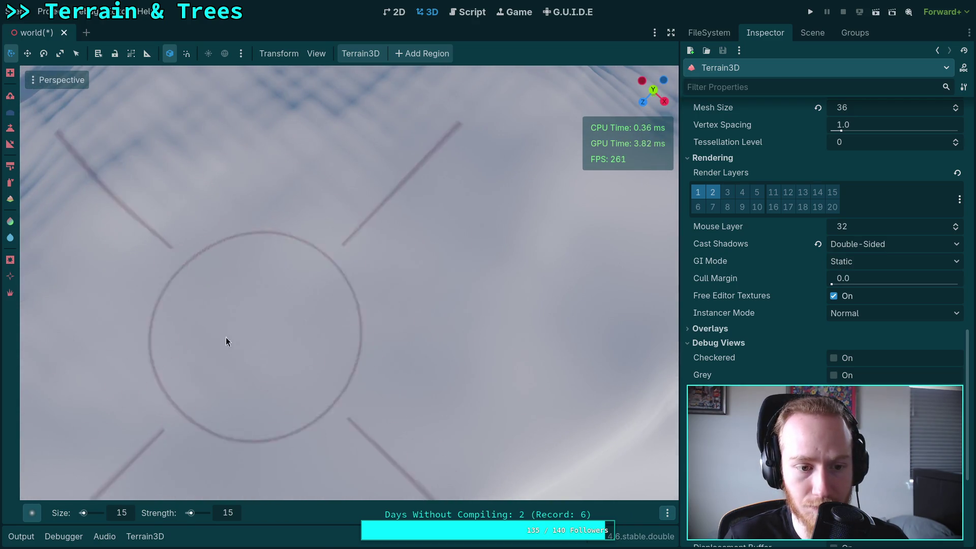
drag(227, 340, 273, 220)
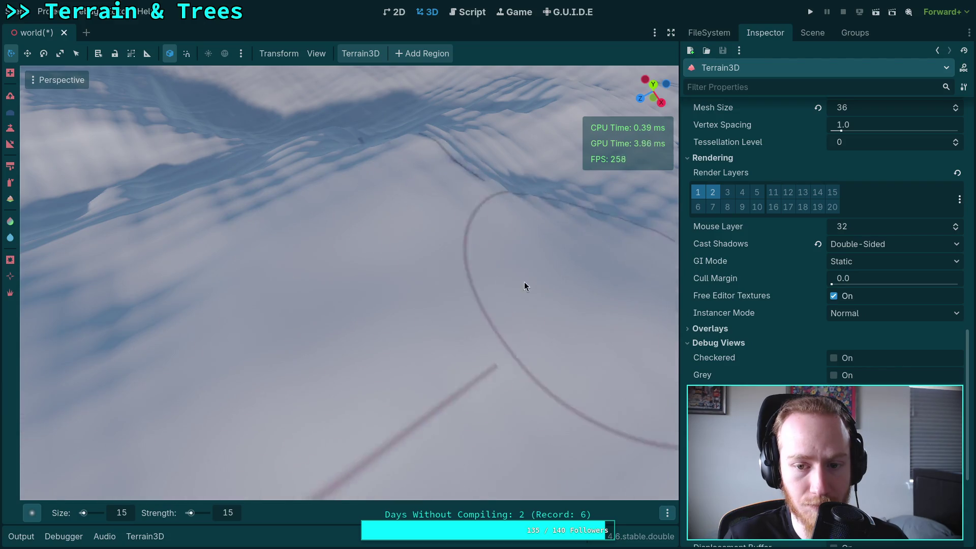
drag(523, 283, 472, 285)
drag(578, 354, 498, 340)
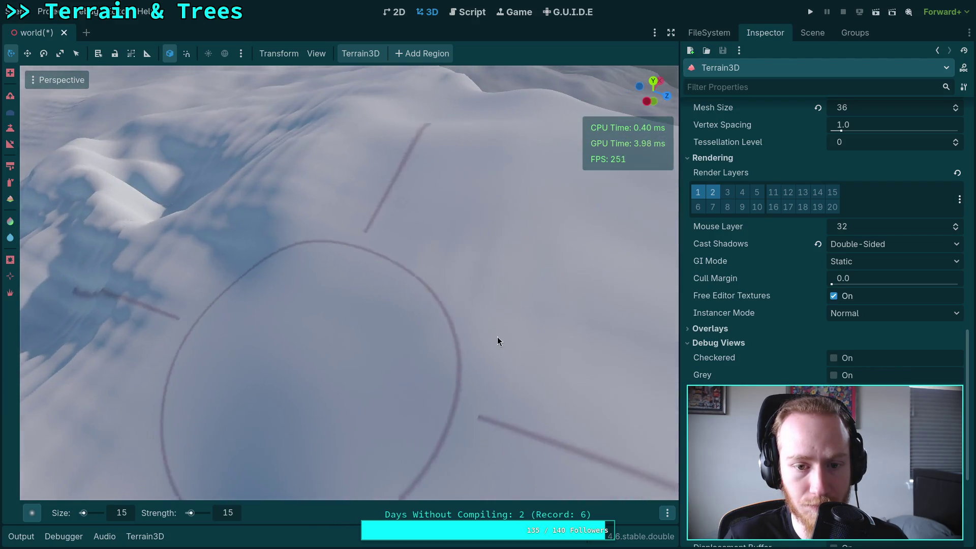
mouse_move(228, 220)
mouse_down()
mouse_move(356, 293)
mouse_move(288, 308)
mouse_move(374, 273)
mouse_move(264, 279)
mouse_move(284, 264)
mouse_move(320, 254)
mouse_move(411, 259)
mouse_up()
scroll(215, 156, down, 5)
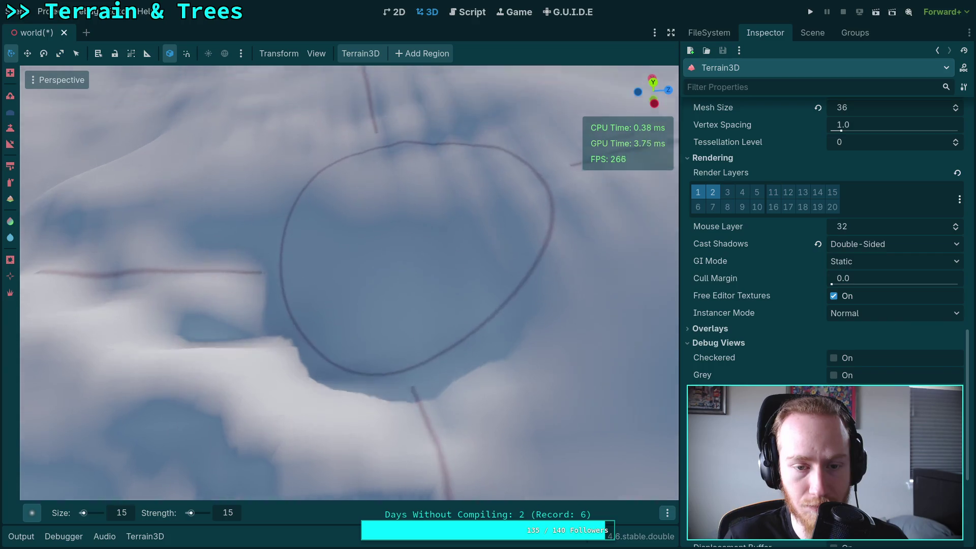
mouse_move(399, 236)
mouse_down()
mouse_move(220, 246)
mouse_move(213, 356)
mouse_move(294, 224)
mouse_move(386, 257)
mouse_move(361, 179)
mouse_up()
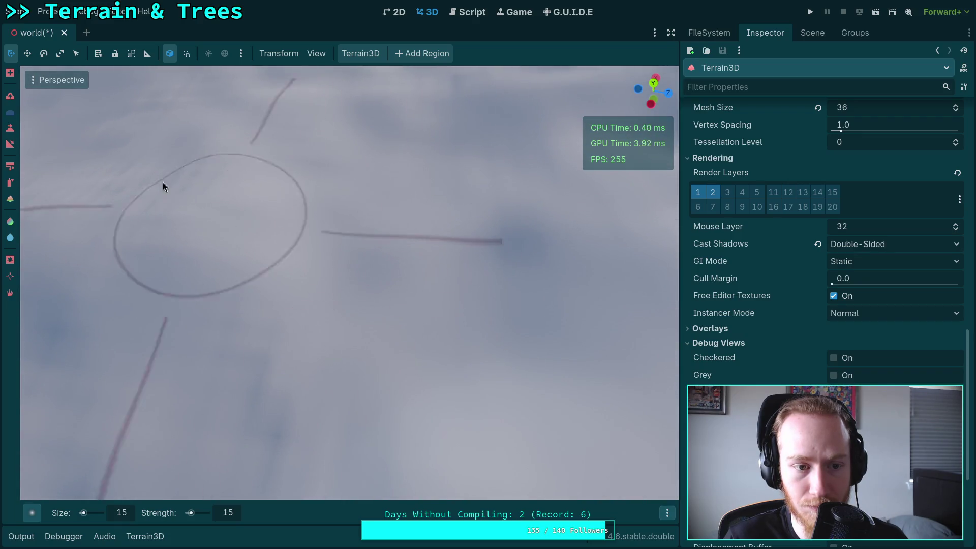
mouse_move(163, 186)
mouse_down()
mouse_move(291, 386)
mouse_move(180, 337)
mouse_up()
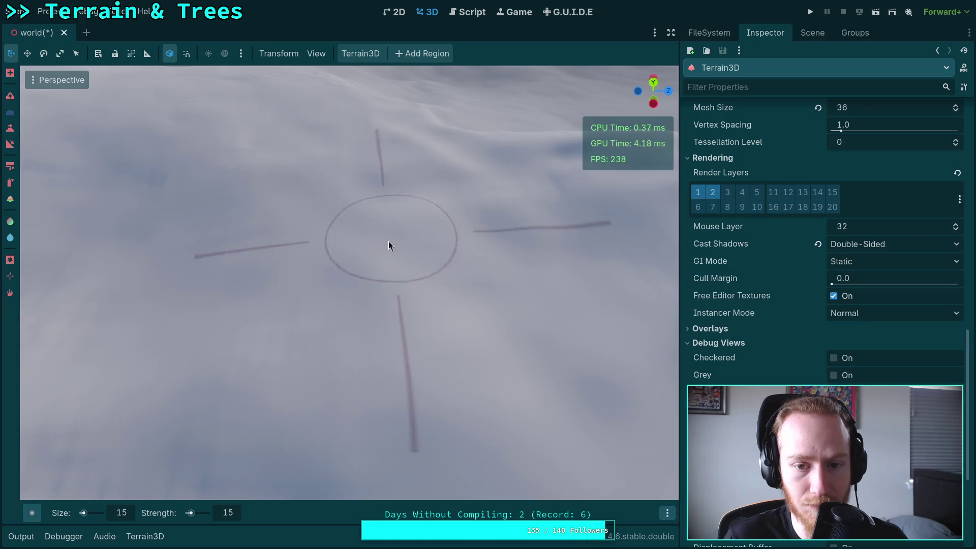
drag(388, 241, 287, 203)
drag(414, 263, 414, 264)
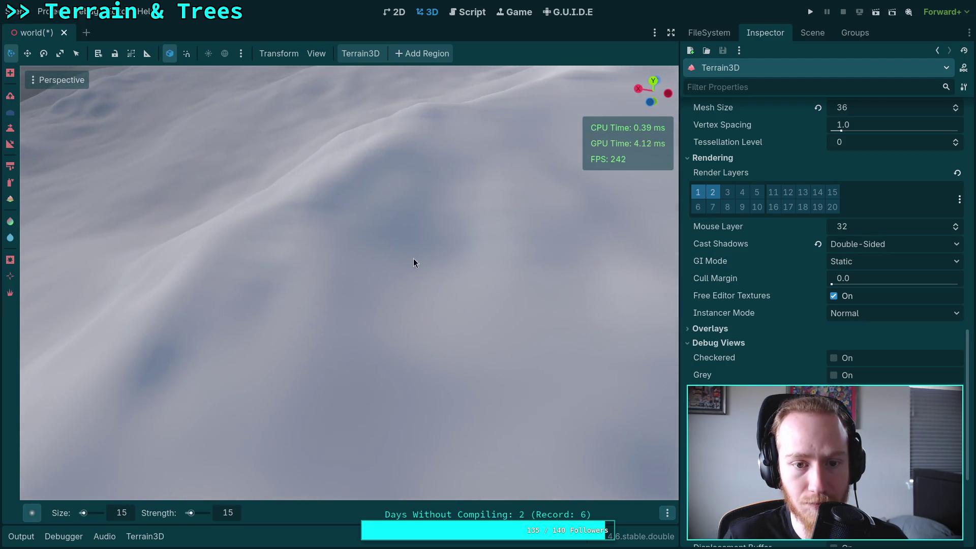
mouse_move(257, 374)
mouse_down()
mouse_move(178, 305)
mouse_move(196, 359)
mouse_up()
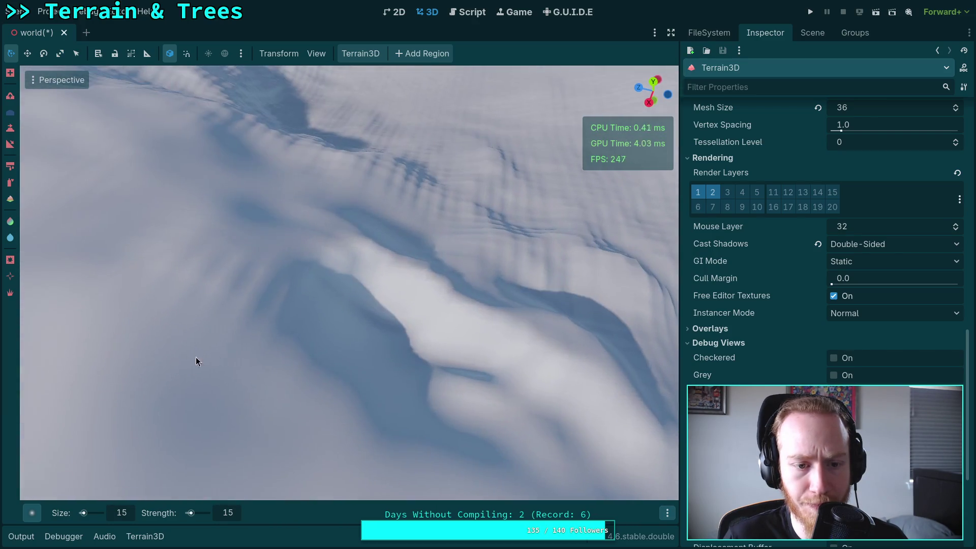
drag(264, 310, 153, 432)
drag(415, 311, 346, 310)
mouse_move(259, 282)
mouse_down()
mouse_move(264, 295)
mouse_move(240, 341)
mouse_up()
drag(349, 265, 356, 269)
drag(477, 445, 275, 249)
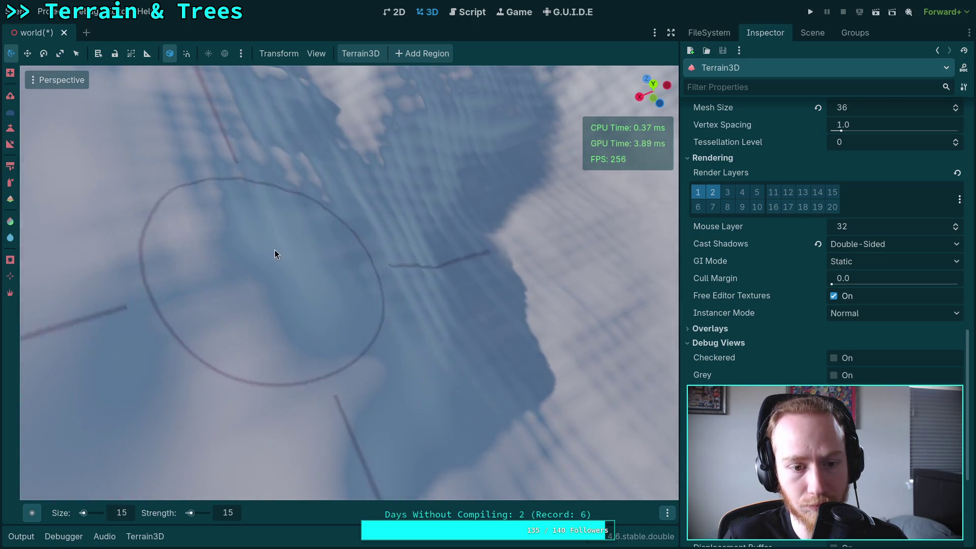
mouse_move(351, 237)
mouse_down()
mouse_move(391, 233)
mouse_move(341, 212)
mouse_up()
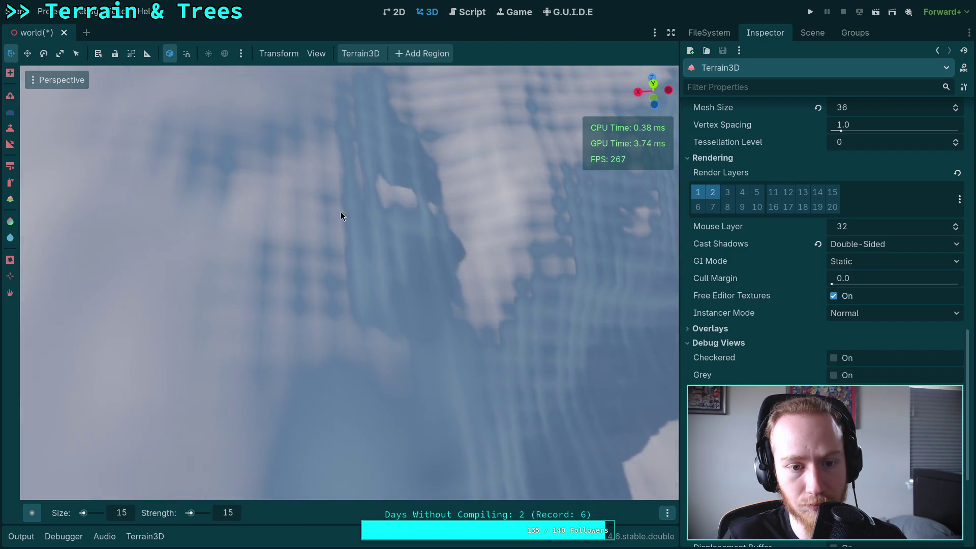
mouse_move(413, 166)
mouse_down()
mouse_move(407, 292)
mouse_move(435, 294)
mouse_up()
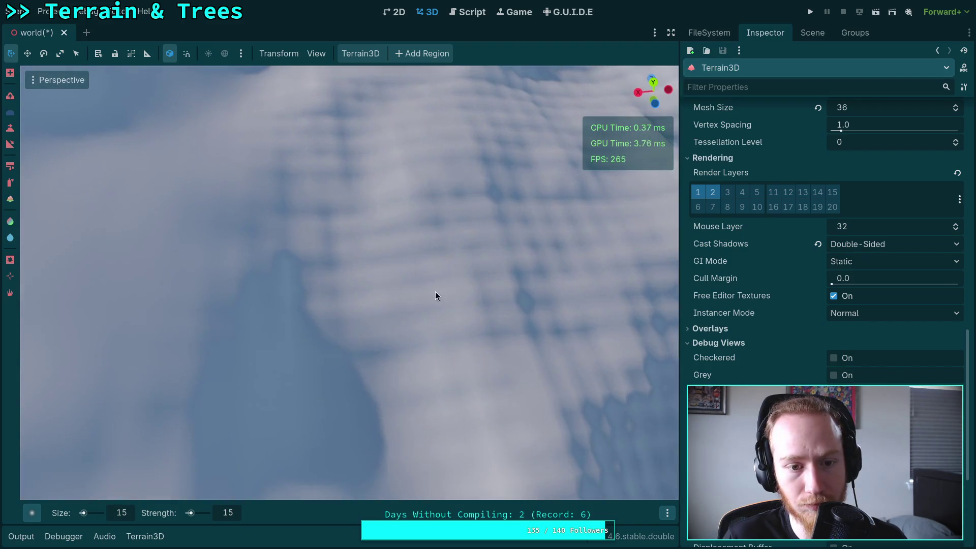
scroll(294, 277, up, 2)
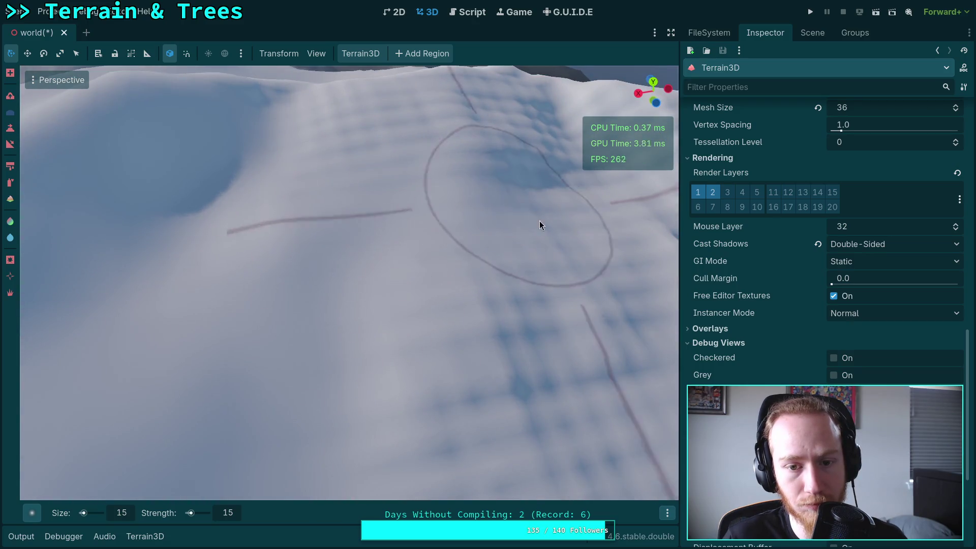
drag(539, 220, 309, 296)
mouse_move(629, 251)
mouse_down()
mouse_move(284, 303)
mouse_move(340, 259)
mouse_up()
mouse_move(159, 388)
mouse_down()
mouse_move(395, 279)
mouse_move(486, 308)
mouse_up()
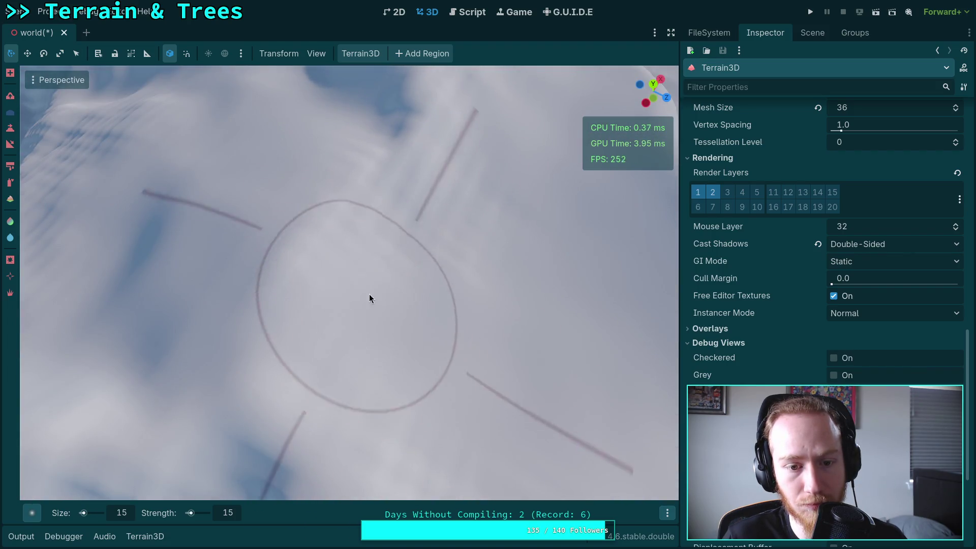
mouse_move(478, 201)
mouse_down()
mouse_move(417, 235)
mouse_move(441, 305)
mouse_move(315, 392)
mouse_move(418, 296)
mouse_up()
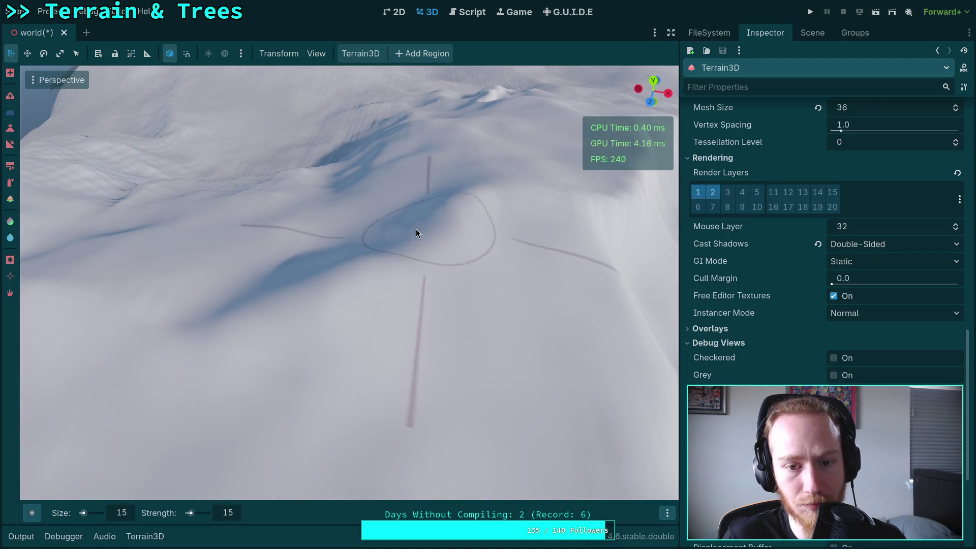
drag(416, 233, 418, 292)
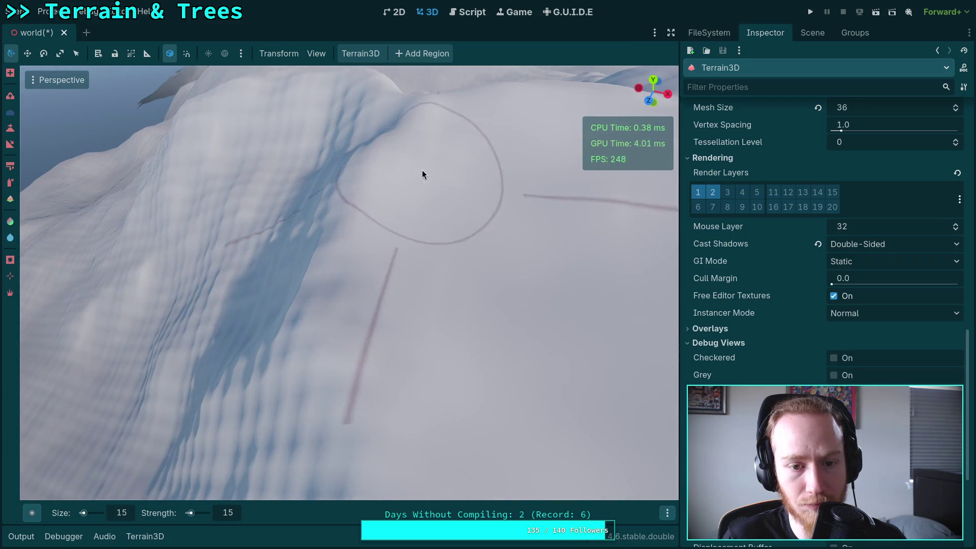
drag(422, 174, 334, 196)
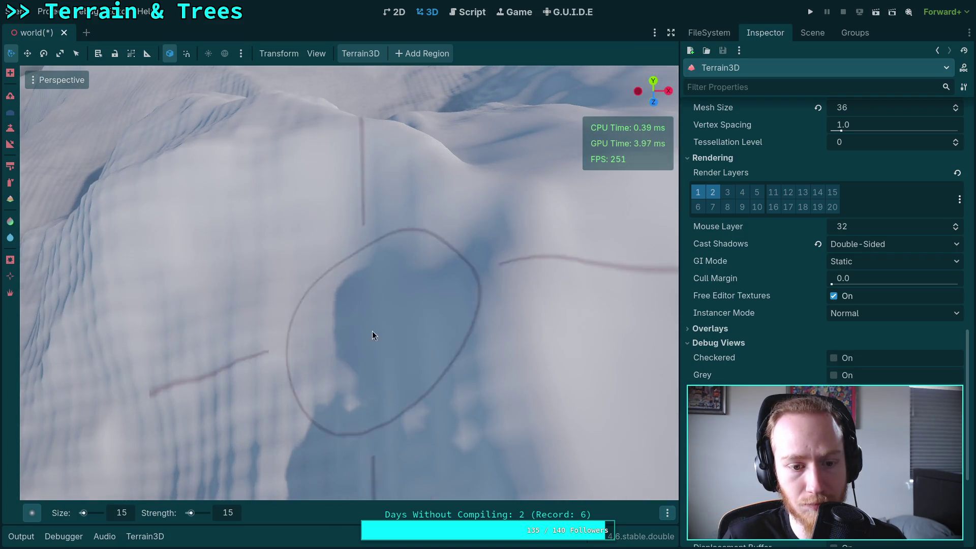
mouse_move(372, 331)
mouse_down()
mouse_move(364, 244)
mouse_move(386, 239)
mouse_move(455, 338)
mouse_move(427, 274)
mouse_move(296, 331)
mouse_move(449, 238)
mouse_move(499, 335)
mouse_move(438, 333)
mouse_move(459, 359)
mouse_move(449, 359)
mouse_move(388, 284)
mouse_up()
Orbit along the large snowy ridge, checking the circled area and distant mountains.
drag(419, 374, 539, 349)
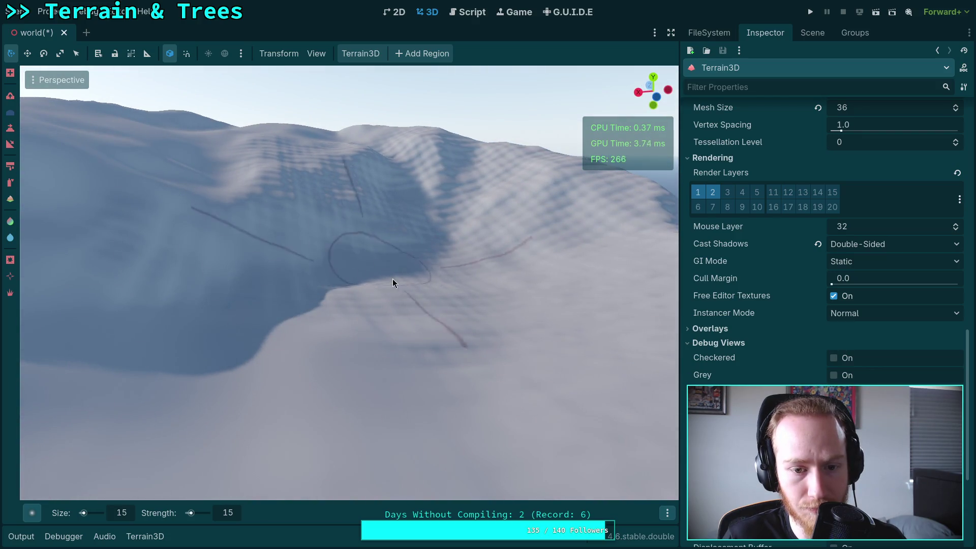
drag(520, 285, 374, 251)
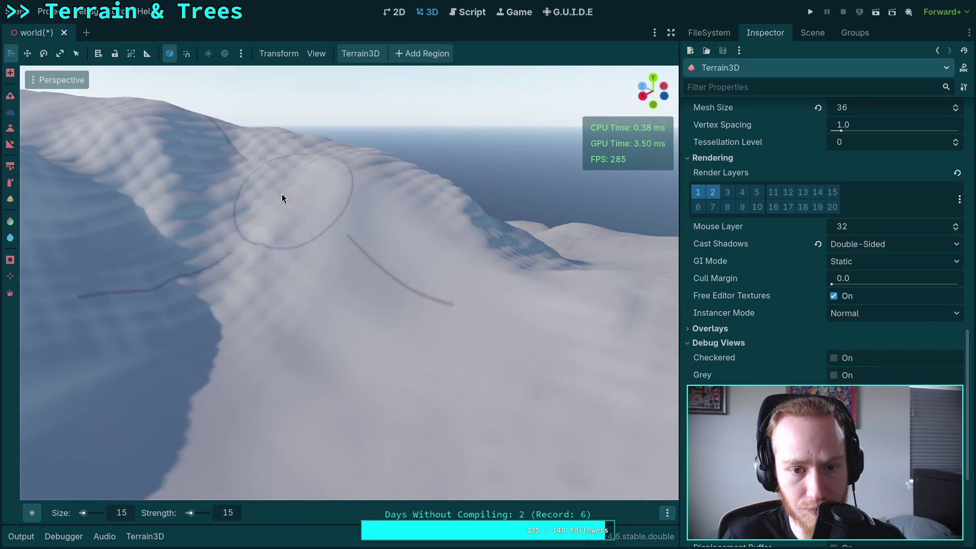
drag(145, 325, 224, 300)
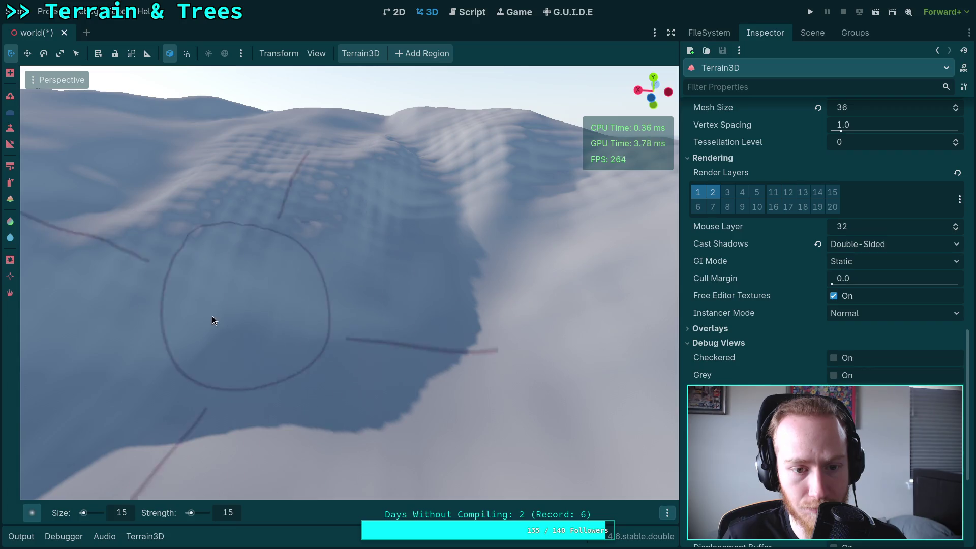
drag(388, 250, 295, 271)
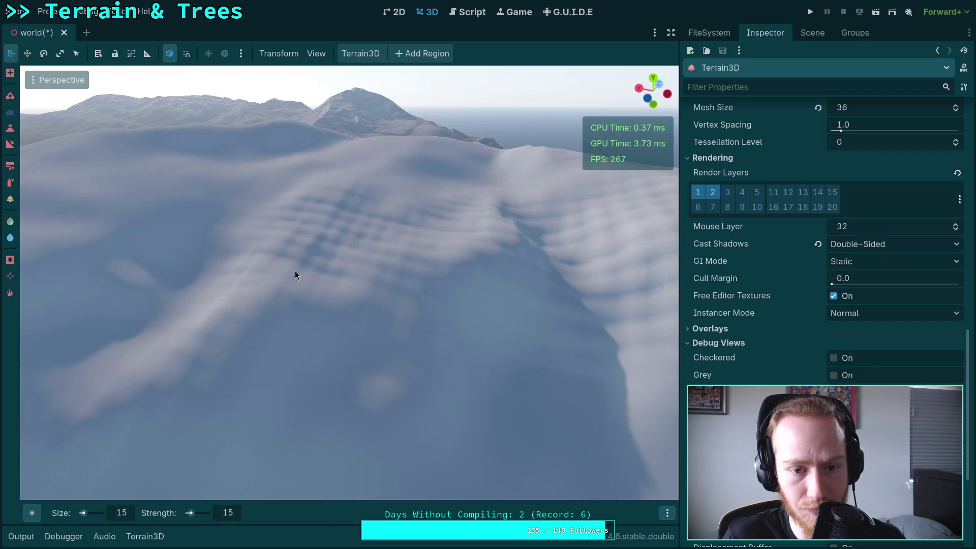
drag(462, 205, 351, 272)
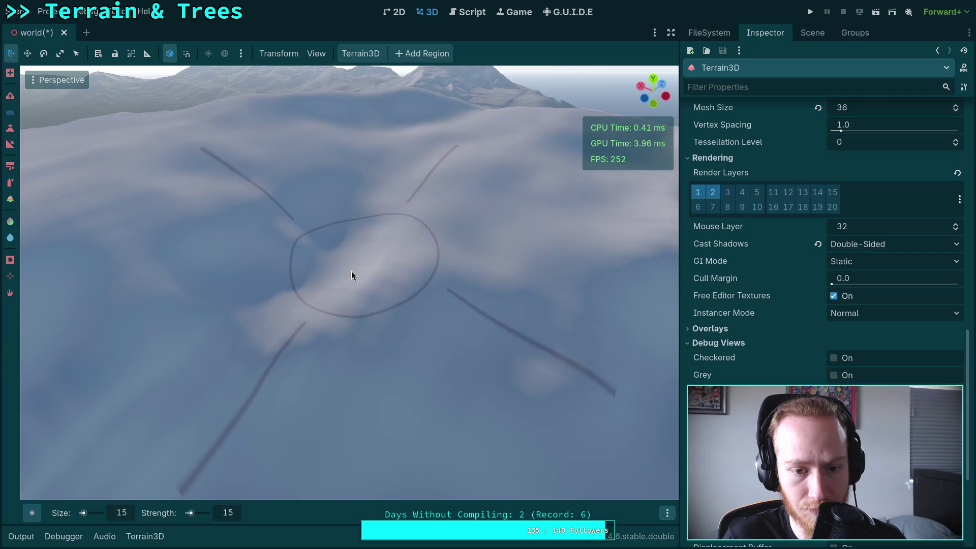
drag(428, 354, 425, 355)
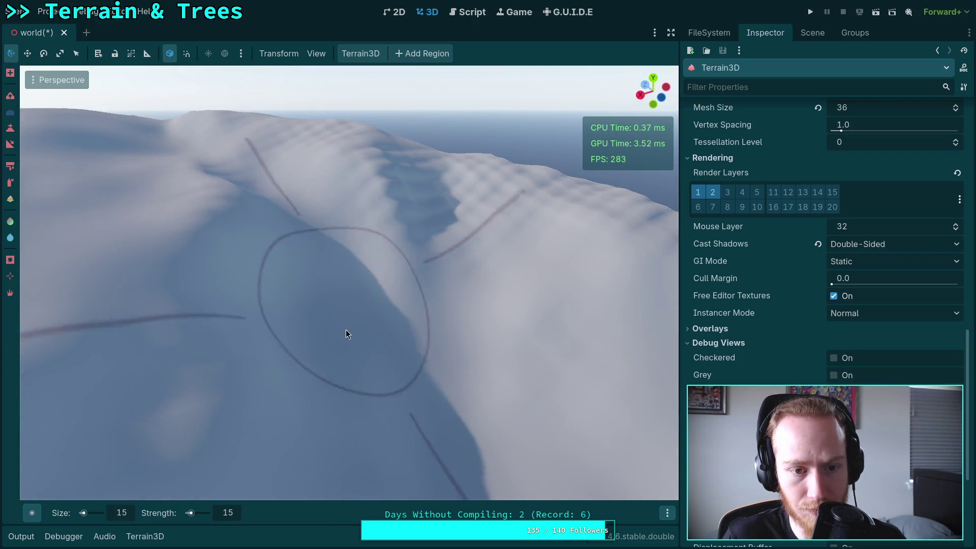
mouse_move(345, 334)
mouse_down()
mouse_move(349, 342)
mouse_move(318, 353)
mouse_move(259, 216)
mouse_move(266, 252)
mouse_move(248, 252)
mouse_up()
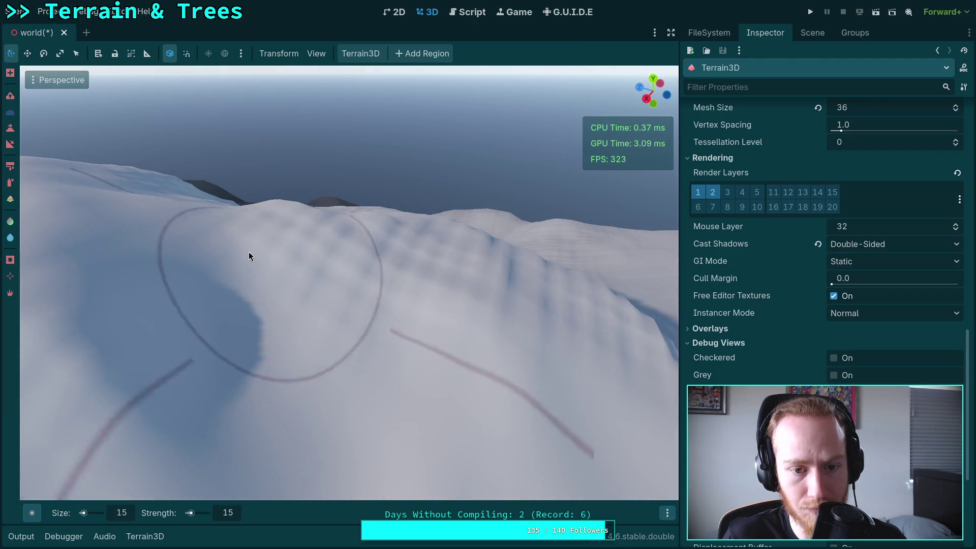
drag(467, 273, 460, 277)
drag(237, 305, 243, 240)
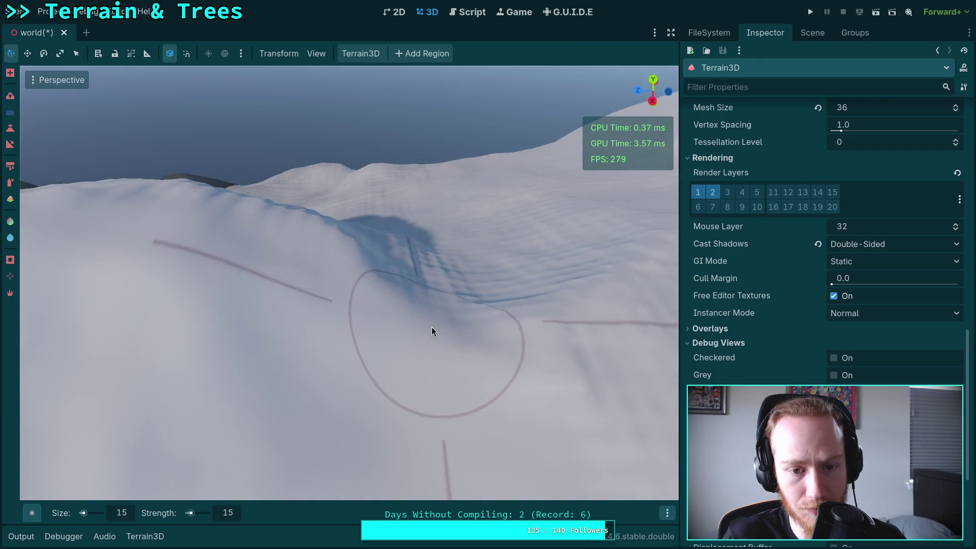
drag(431, 328, 407, 378)
drag(228, 310, 390, 327)
drag(261, 322, 397, 305)
Fly the camera across the snowy ridge and slopes toward the distant mountains.
key(e)
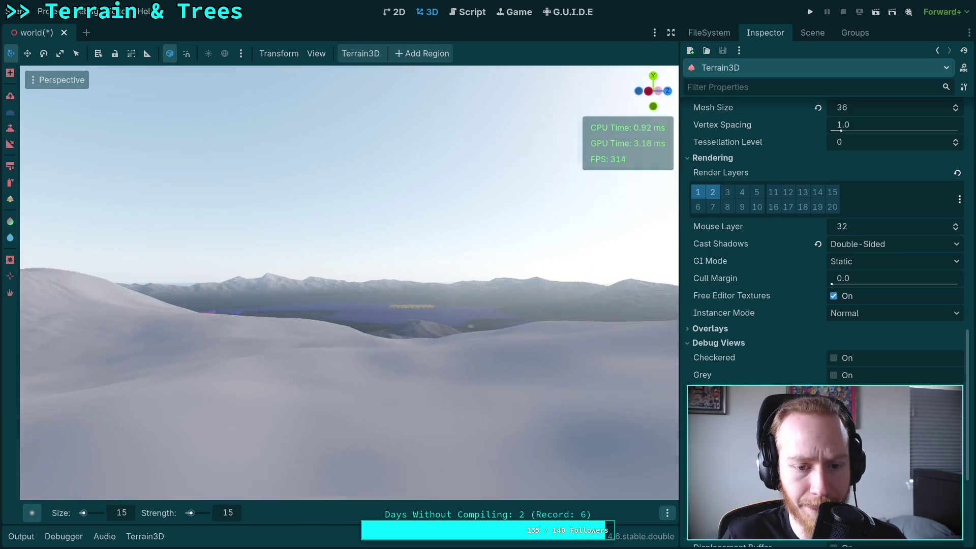
key(w)
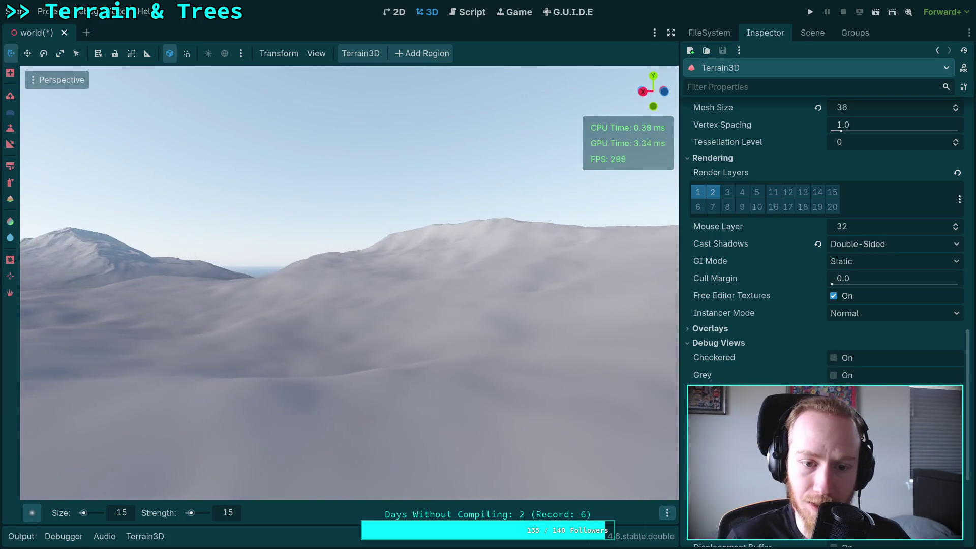
key(s)
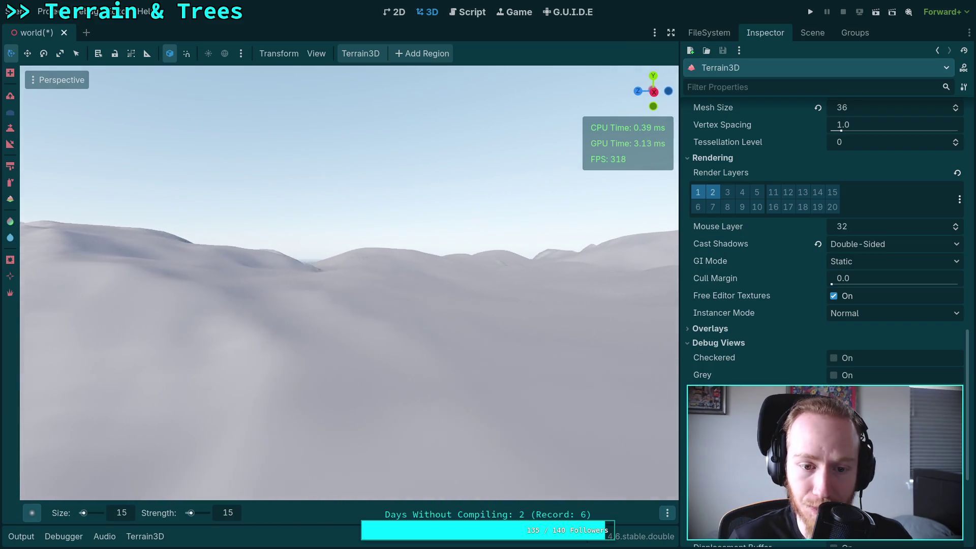
key(w)
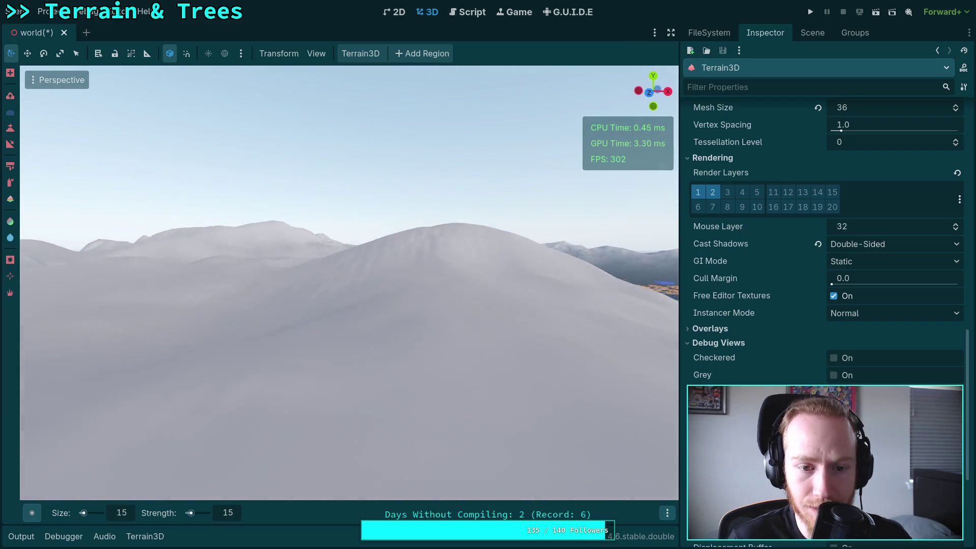
key(w)
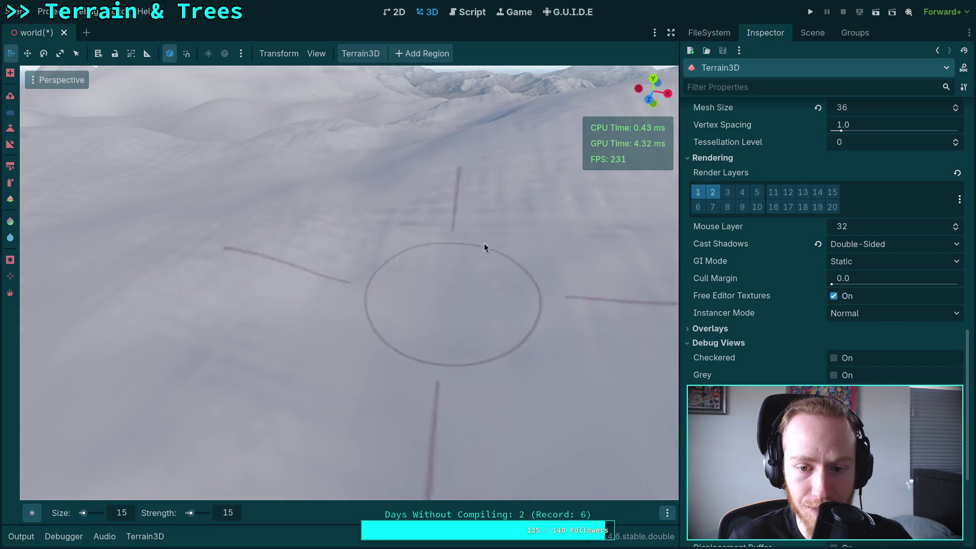
key(w)
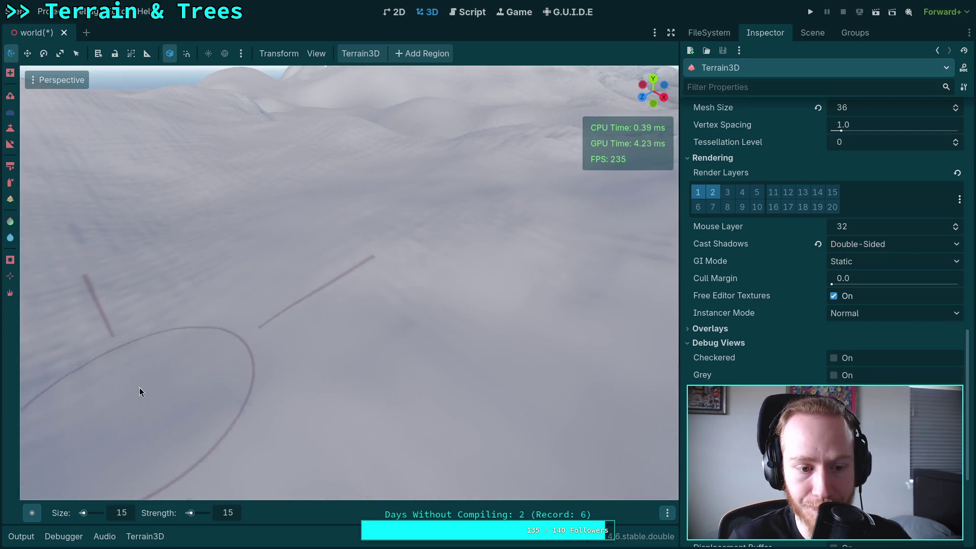
key(w)
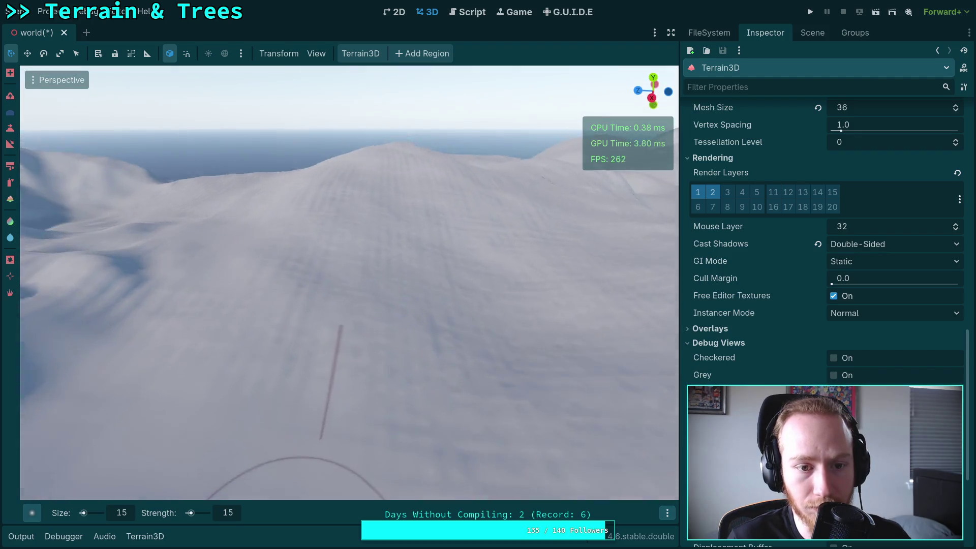
key(w)
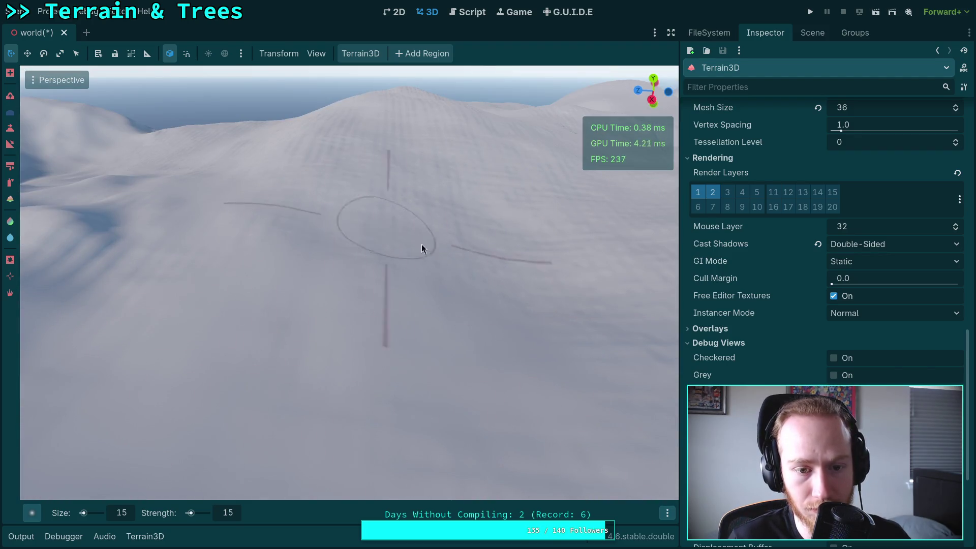
key(w)
key(w)
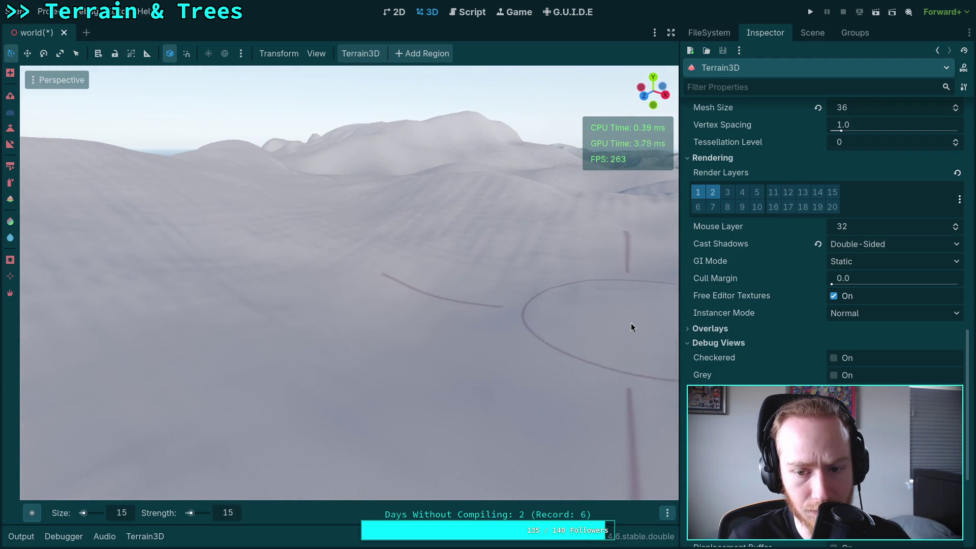
key(w)
key(w)
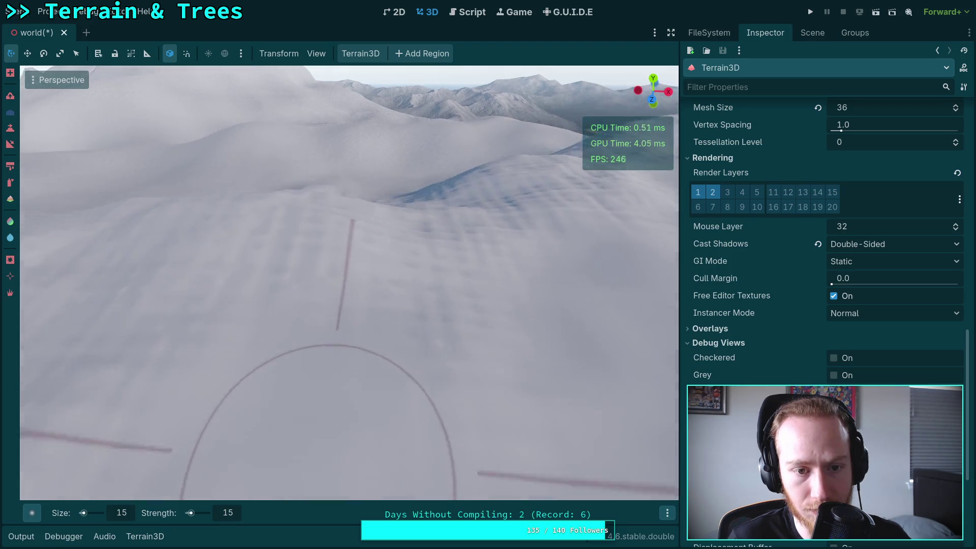
key(w)
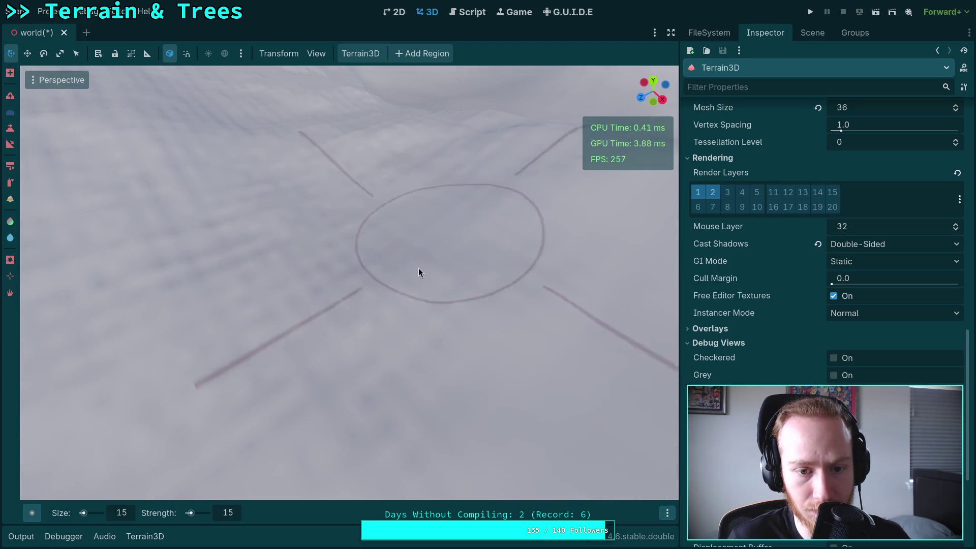
key(w)
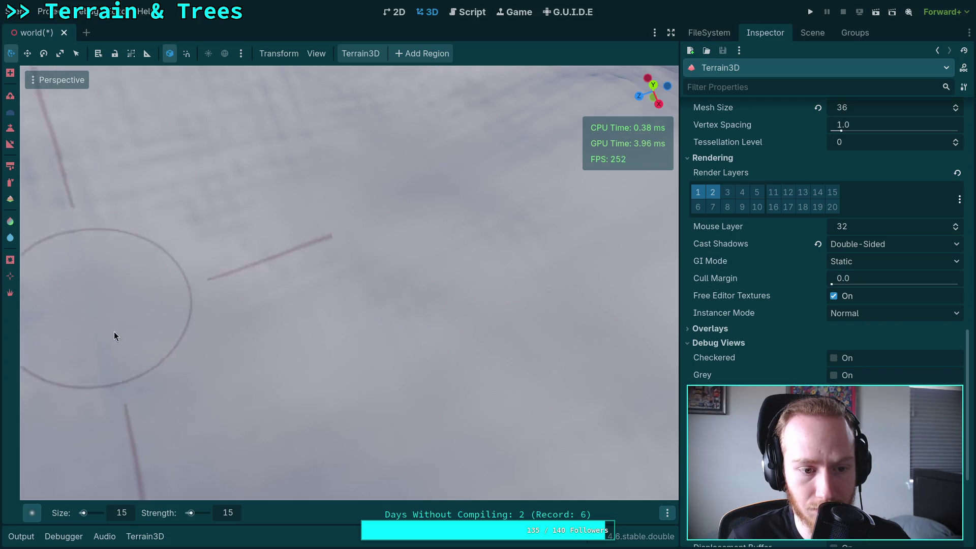
key(w)
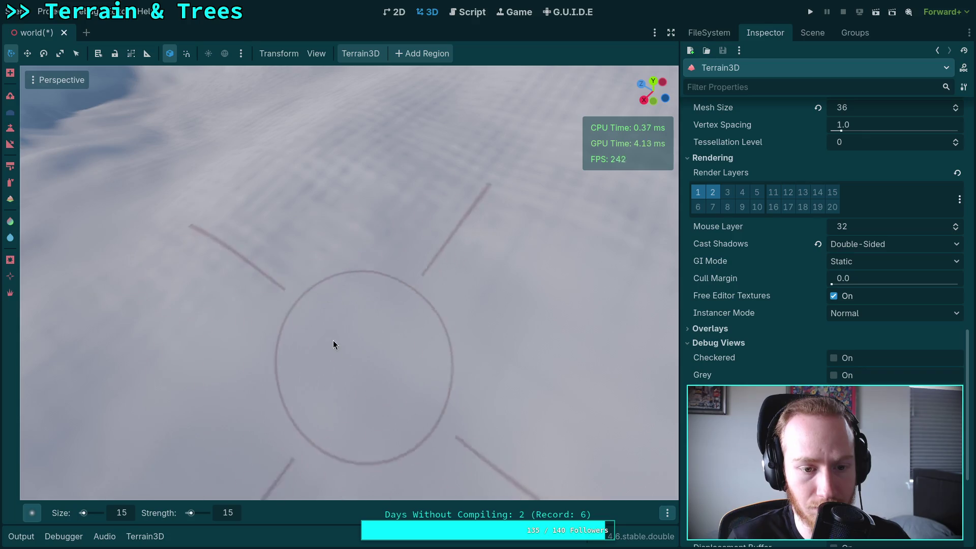
key(s)
key(s)
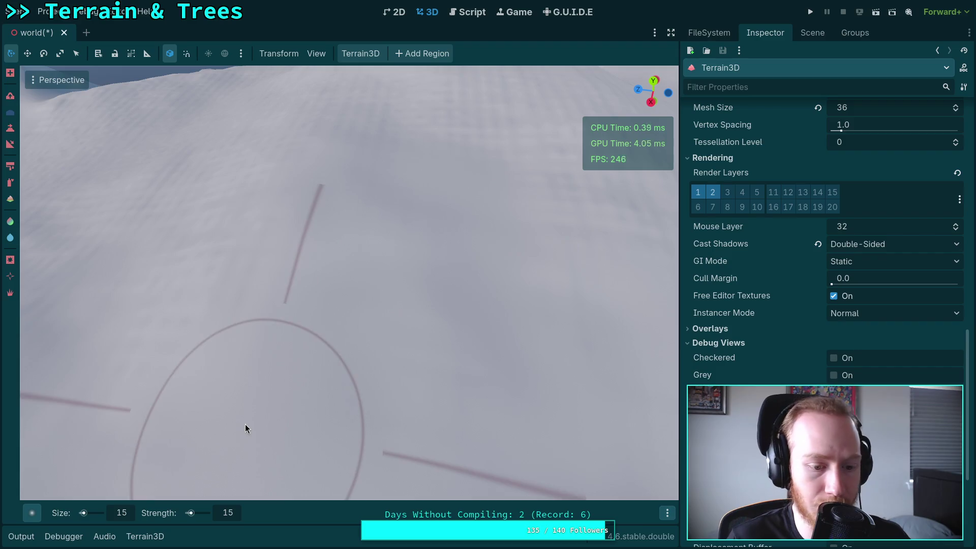
Reduce the Terrain3D brush Size from 20 m to 10 m, orbiting to check the slope.
text(20)
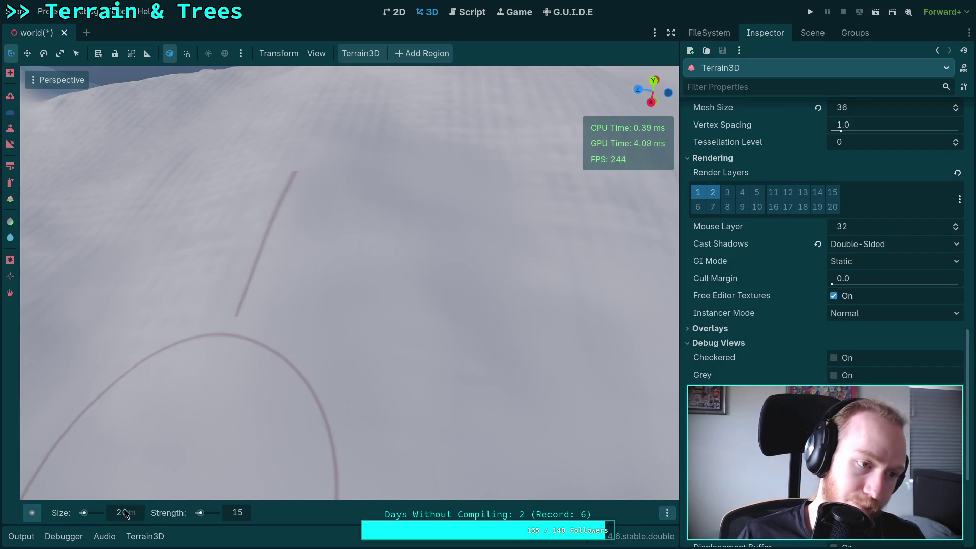
scroll(341, 276, up, 5)
scroll(361, 241, down, 3)
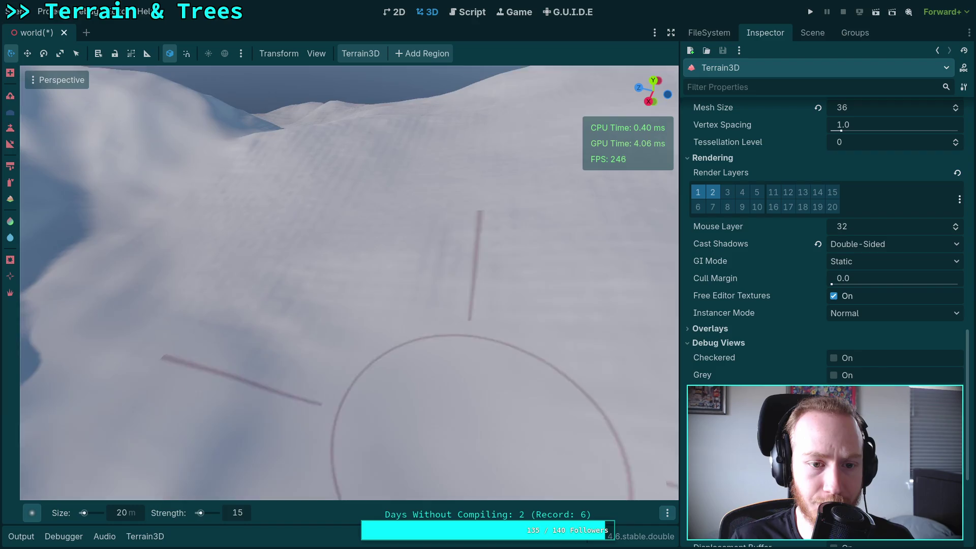
scroll(407, 316, down, 3)
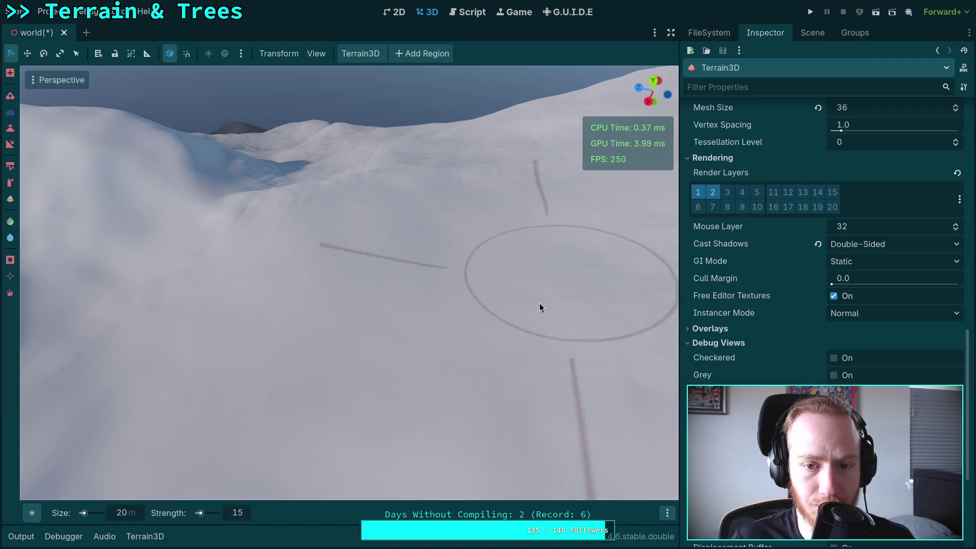
drag(539, 308, 293, 303)
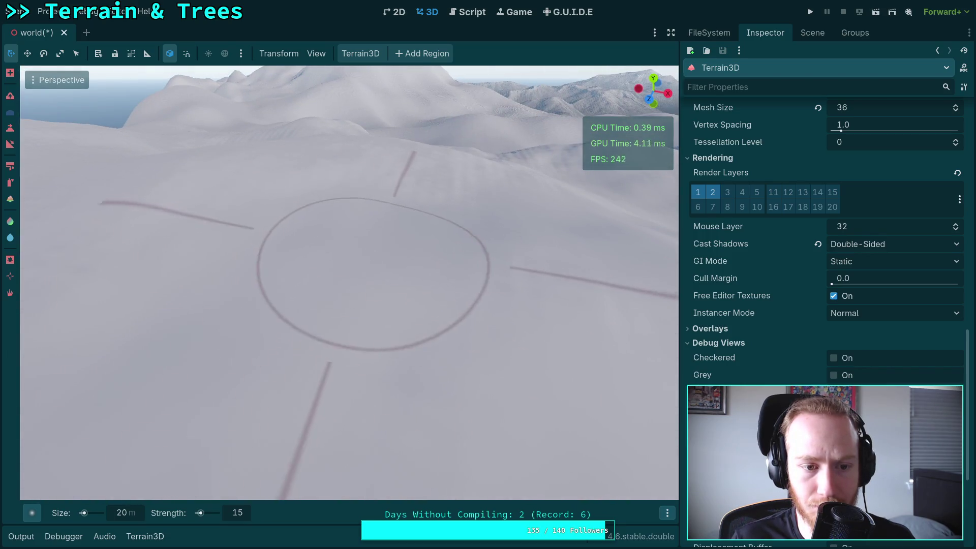
scroll(411, 283, down, 3)
scroll(309, 197, up, 5)
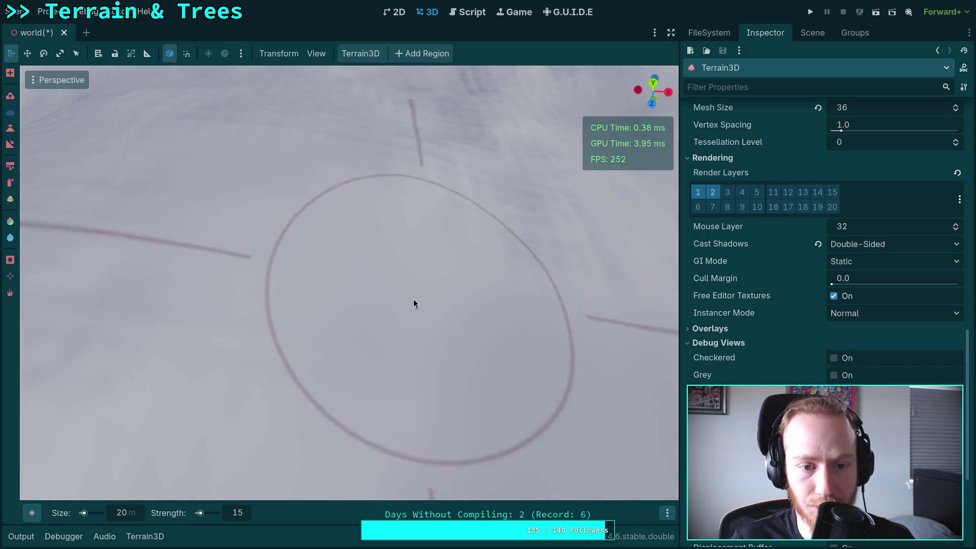
mouse_move(413, 303)
mouse_down()
mouse_move(505, 224)
mouse_move(545, 282)
mouse_move(111, 269)
mouse_move(420, 247)
mouse_move(449, 219)
mouse_up()
scroll(449, 218, down, 3)
scroll(283, 305, up, 3)
mouse_move(283, 305)
mouse_down()
mouse_move(356, 229)
mouse_move(303, 303)
mouse_up()
scroll(303, 303, down, 3)
scroll(250, 392, up, 3)
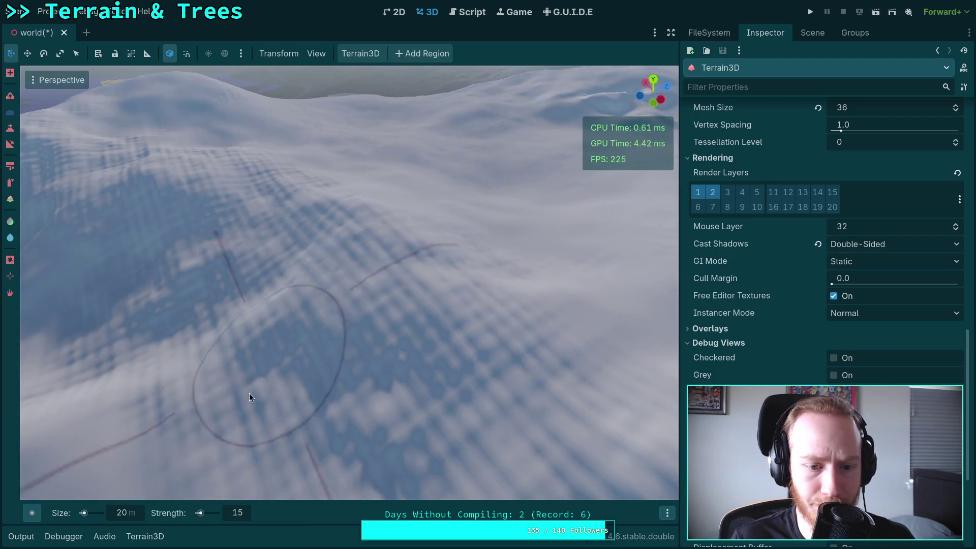
drag(142, 515, 126, 515)
drag(188, 473, 538, 250)
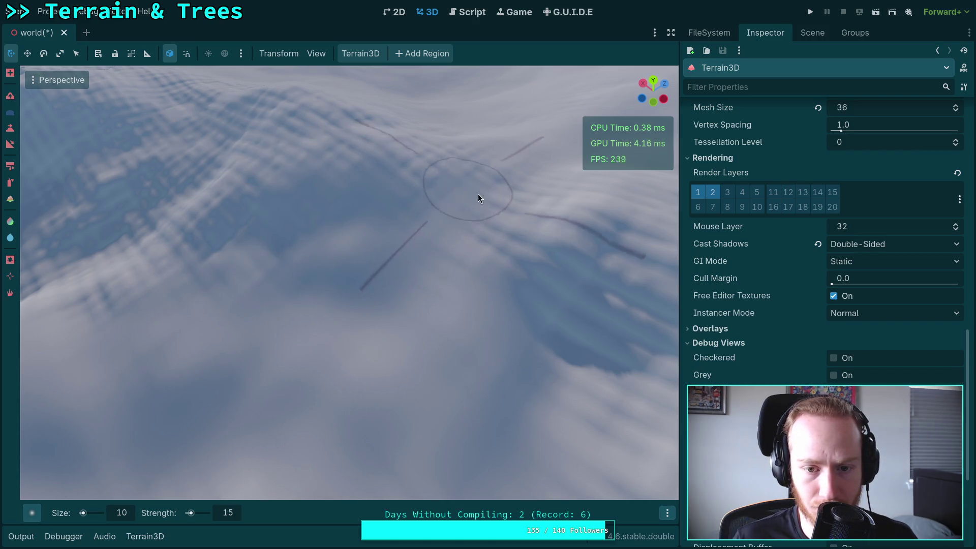
mouse_move(515, 259)
mouse_down()
mouse_move(371, 252)
mouse_move(402, 477)
mouse_up()
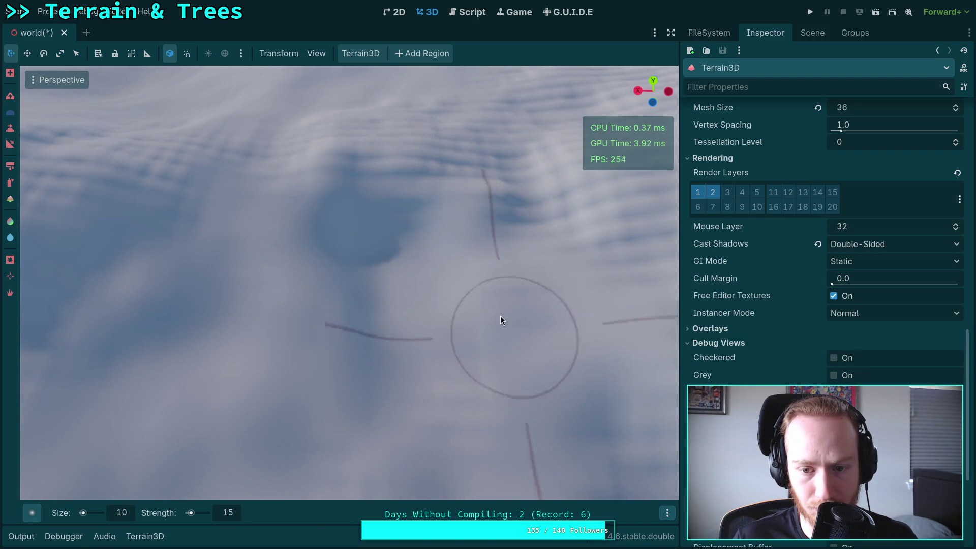
drag(588, 487, 460, 457)
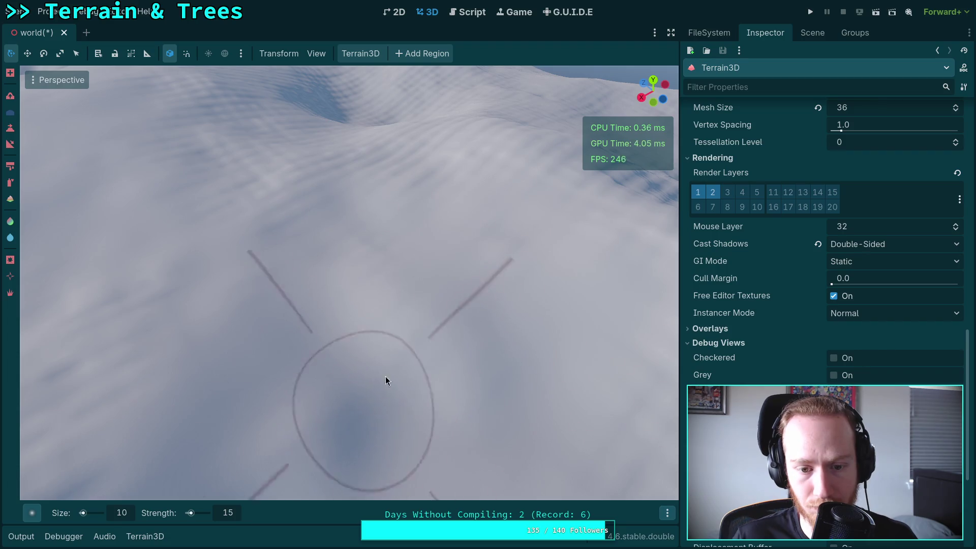
drag(386, 377, 396, 338)
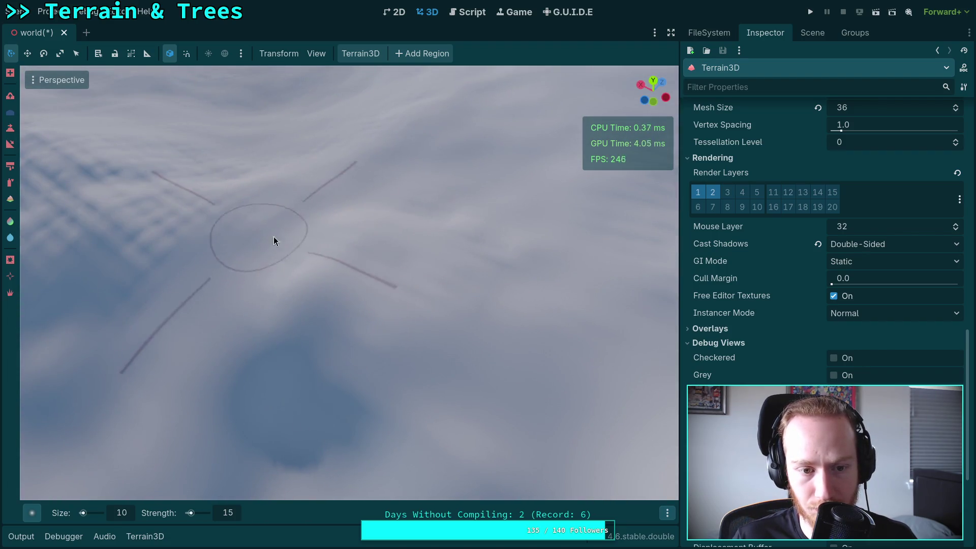
drag(274, 237, 381, 290)
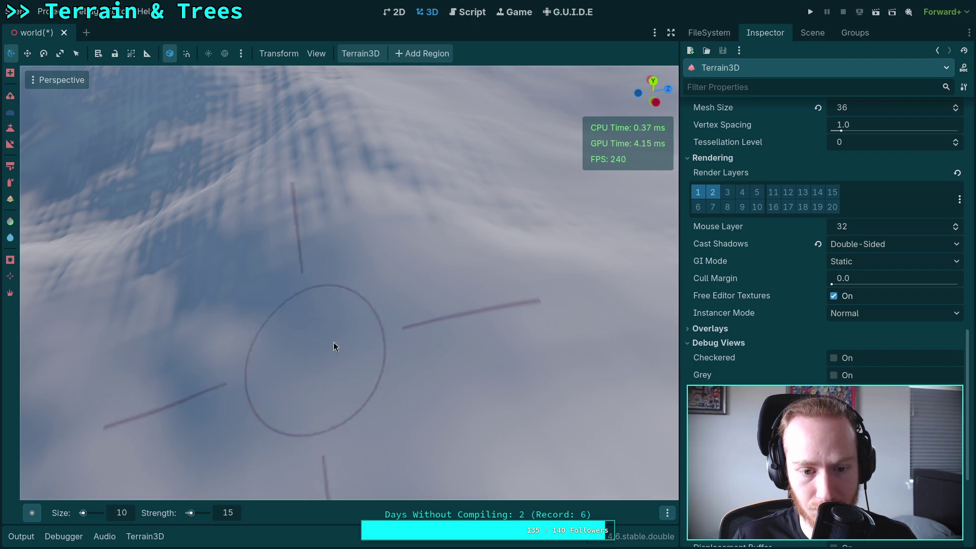
drag(333, 344, 197, 367)
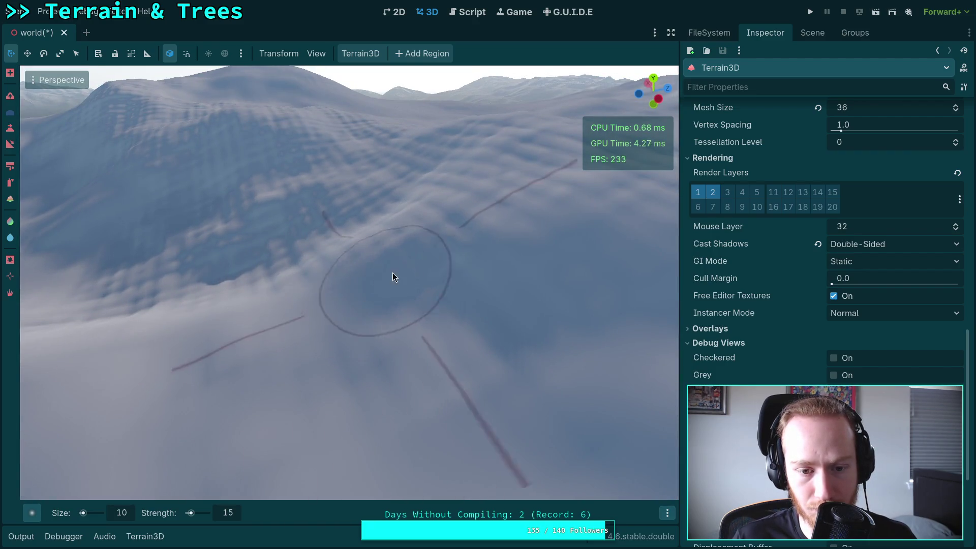
drag(474, 347, 467, 336)
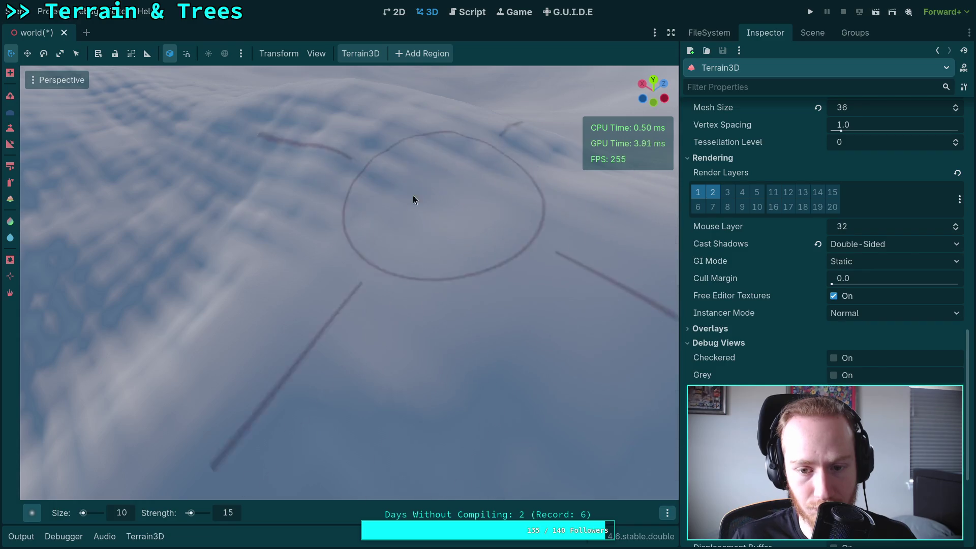
mouse_move(412, 196)
mouse_down()
mouse_move(411, 235)
mouse_move(376, 305)
mouse_move(303, 303)
mouse_move(377, 185)
mouse_move(472, 277)
mouse_up()
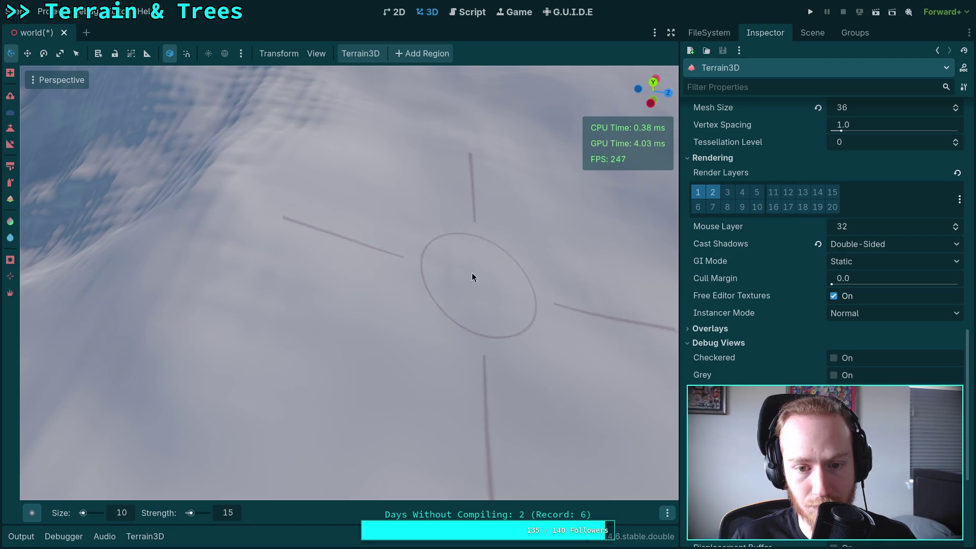
mouse_move(208, 305)
mouse_down()
mouse_move(249, 246)
mouse_move(302, 315)
mouse_up()
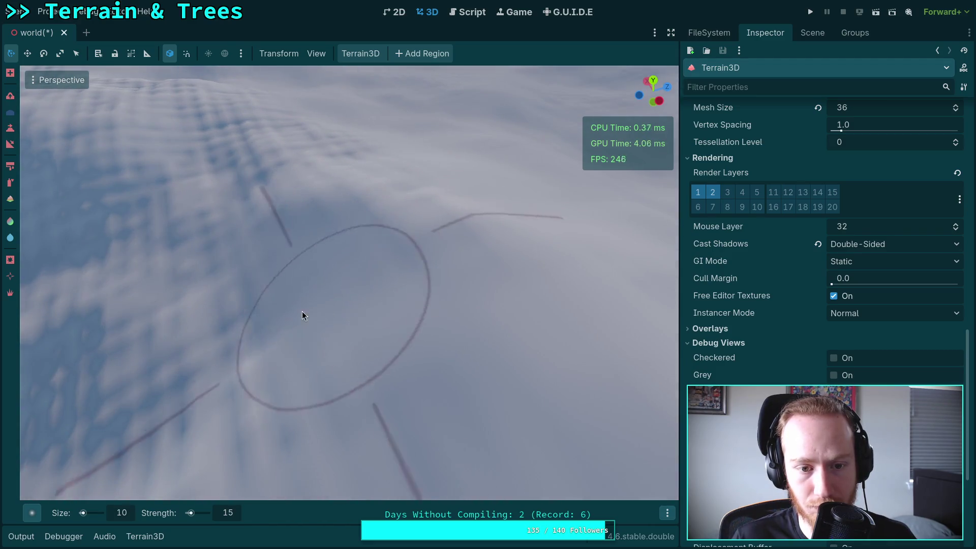
drag(296, 428, 340, 288)
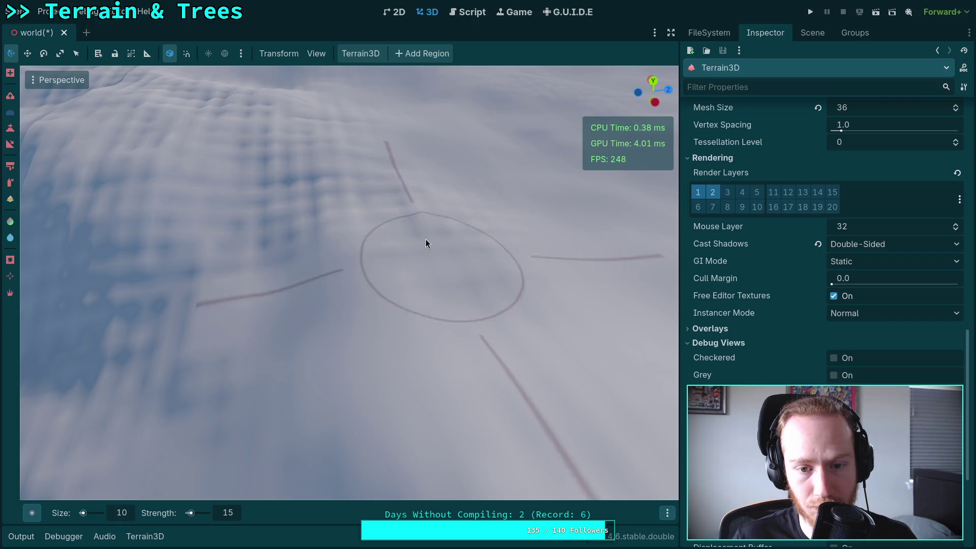
drag(497, 330, 412, 363)
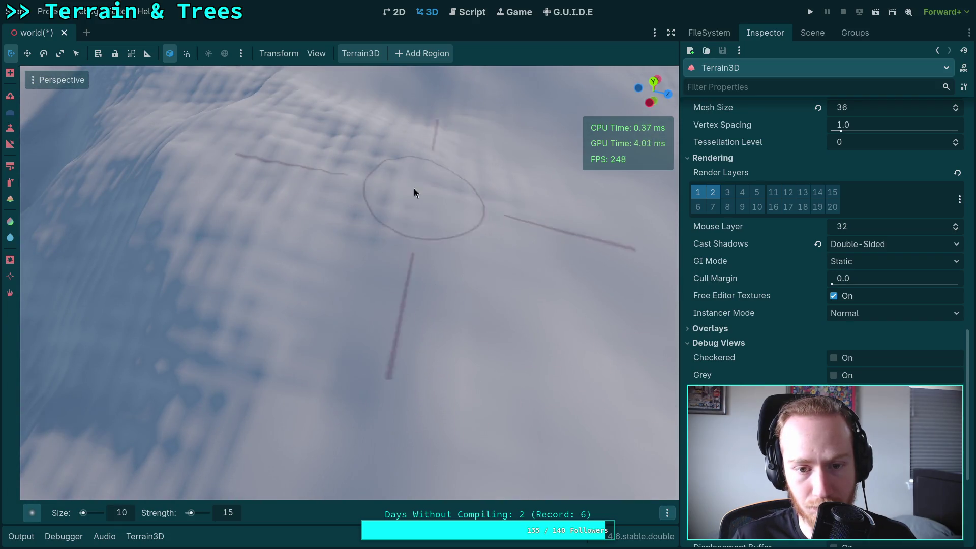
mouse_move(406, 182)
mouse_down()
mouse_move(457, 219)
mouse_move(378, 307)
mouse_up()
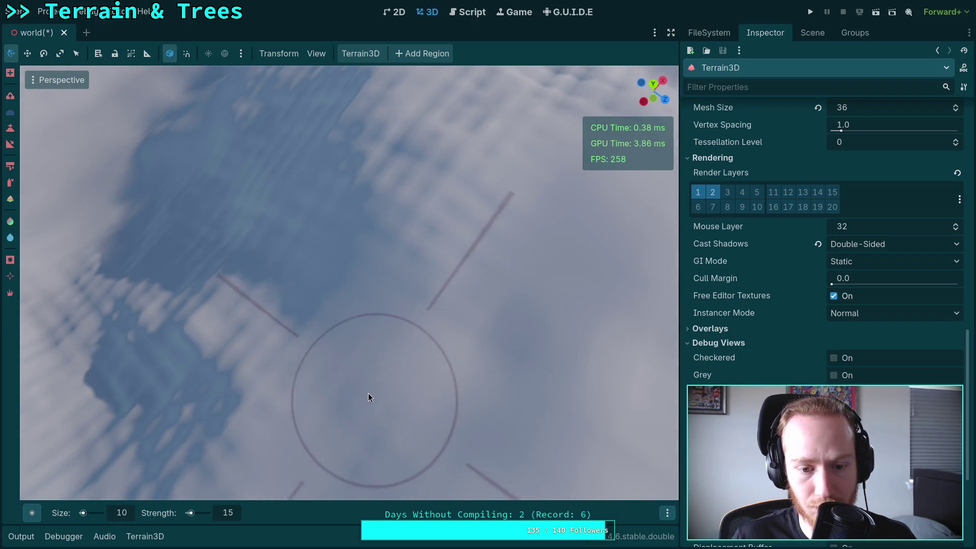
mouse_move(459, 273)
mouse_down()
mouse_move(337, 234)
mouse_move(477, 283)
mouse_up()
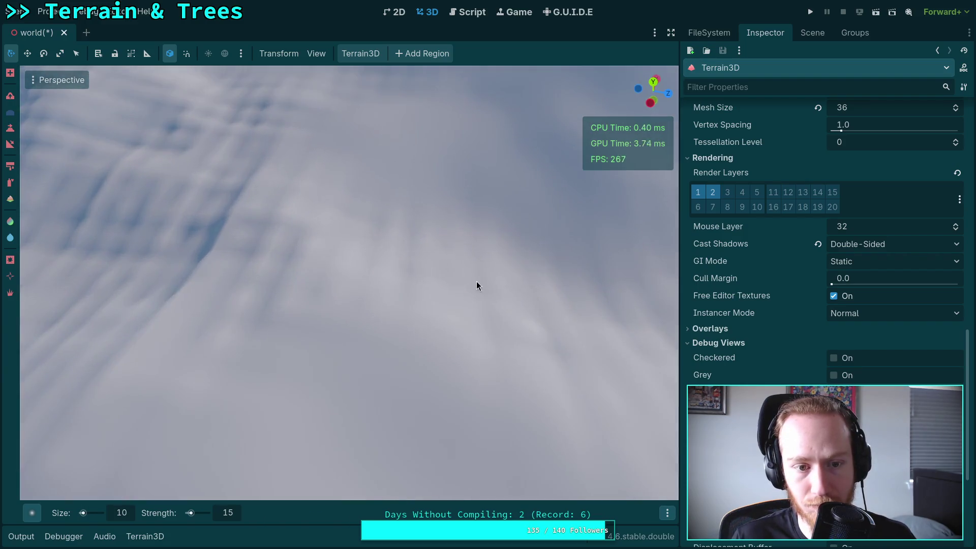
drag(578, 298, 519, 334)
drag(311, 297, 242, 289)
drag(491, 348, 335, 345)
scroll(466, 323, up, 3)
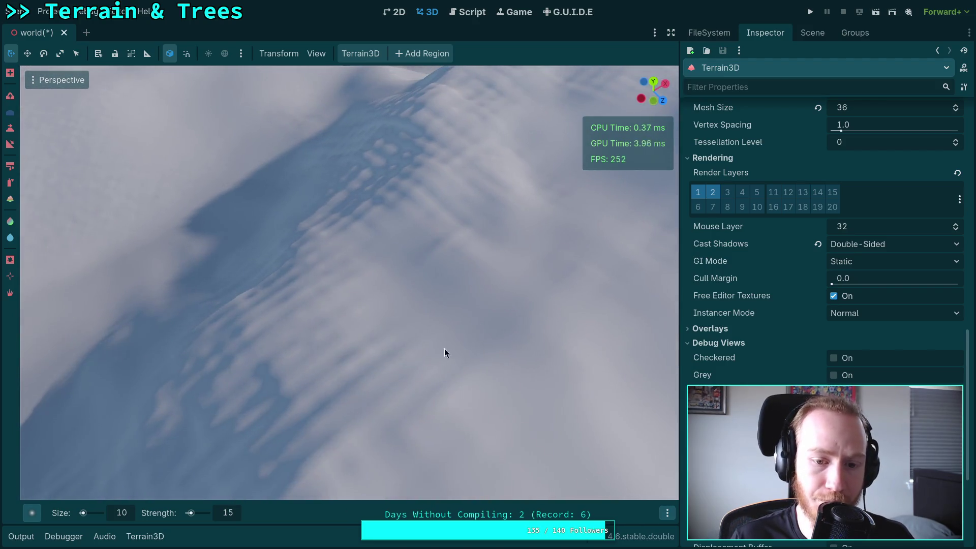
mouse_move(251, 425)
mouse_down()
mouse_move(417, 363)
mouse_move(413, 401)
mouse_up()
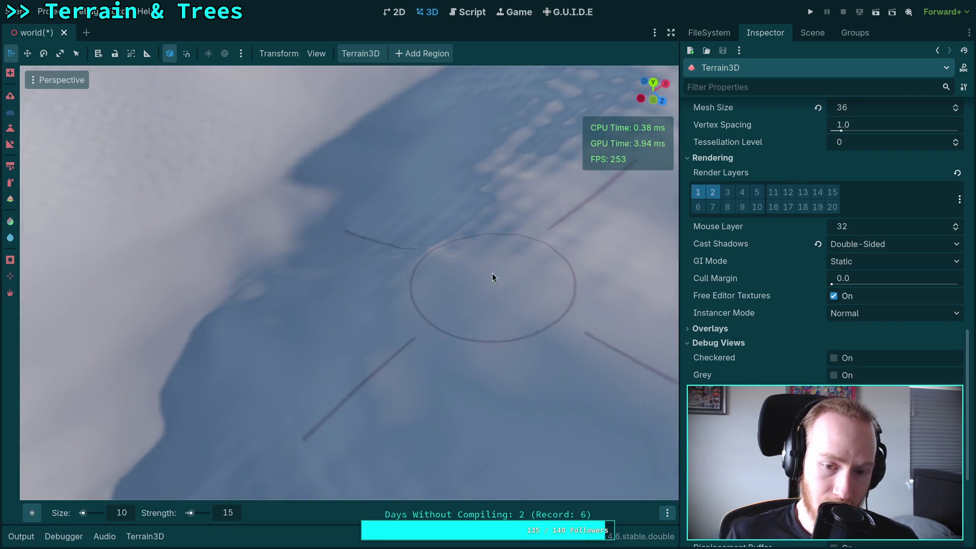
drag(492, 278, 291, 380)
mouse_move(328, 216)
mouse_down()
mouse_move(285, 214)
mouse_move(475, 296)
mouse_up()
scroll(526, 255, down, 3)
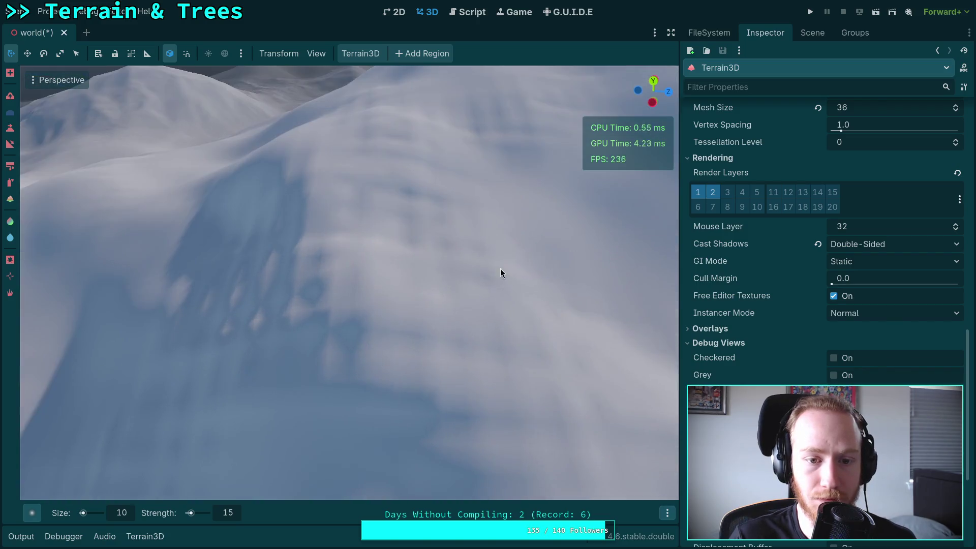
scroll(455, 200, up, 5)
scroll(385, 217, down, 3)
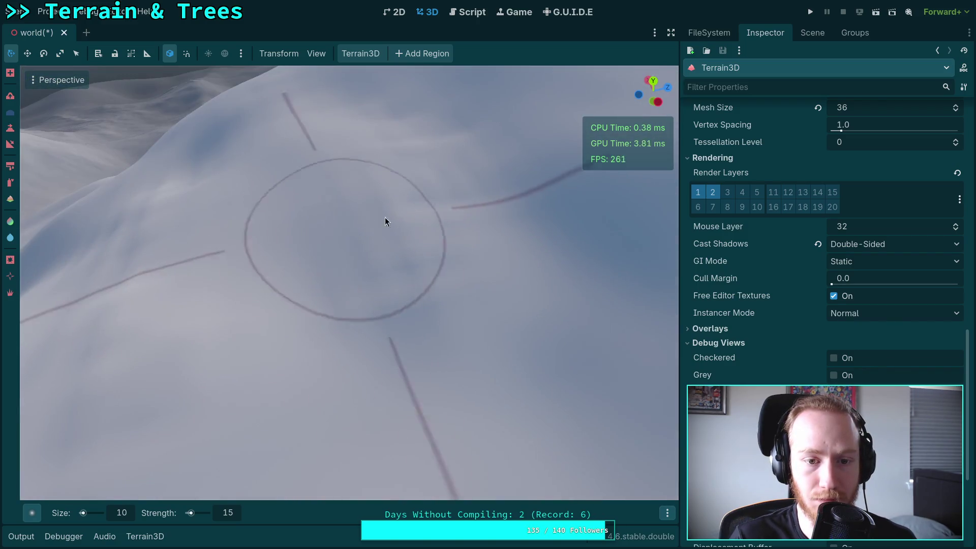
scroll(231, 238, down, 5)
scroll(547, 353, up, 8)
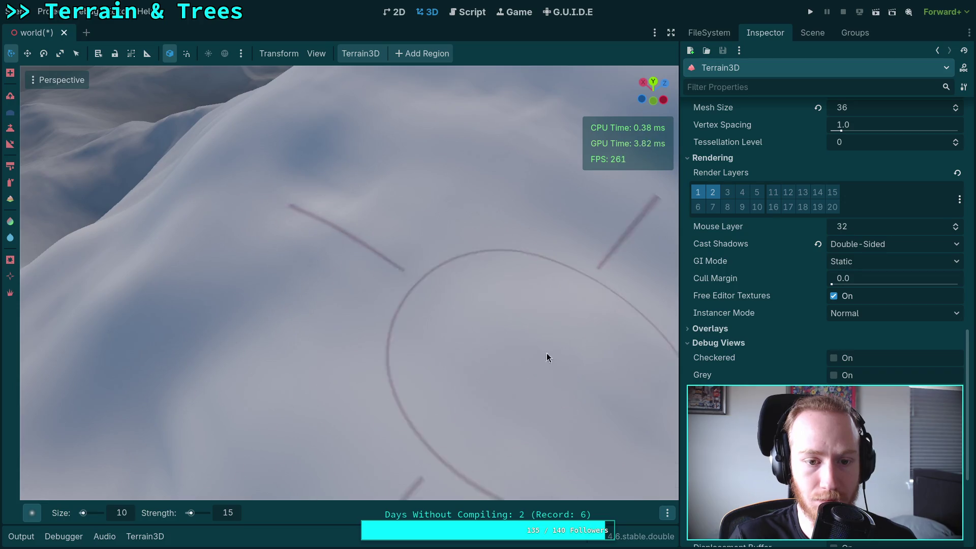
scroll(547, 353, down, 5)
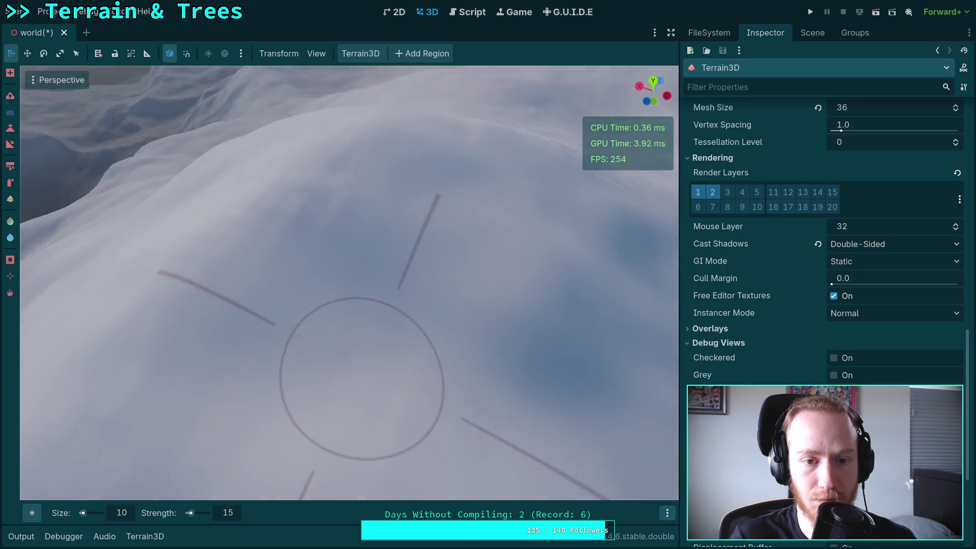
scroll(261, 297, up, 6)
scroll(285, 262, down, 4)
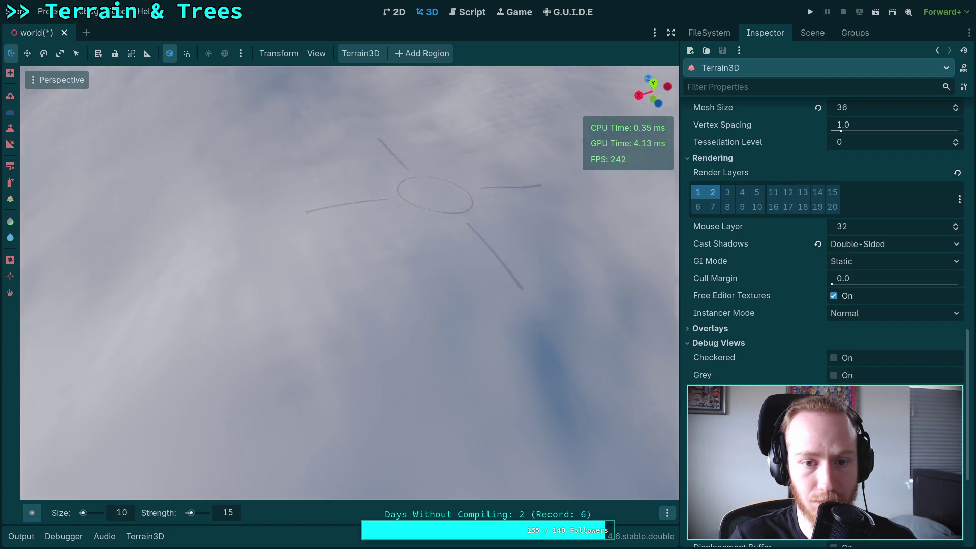
scroll(410, 208, up, 5)
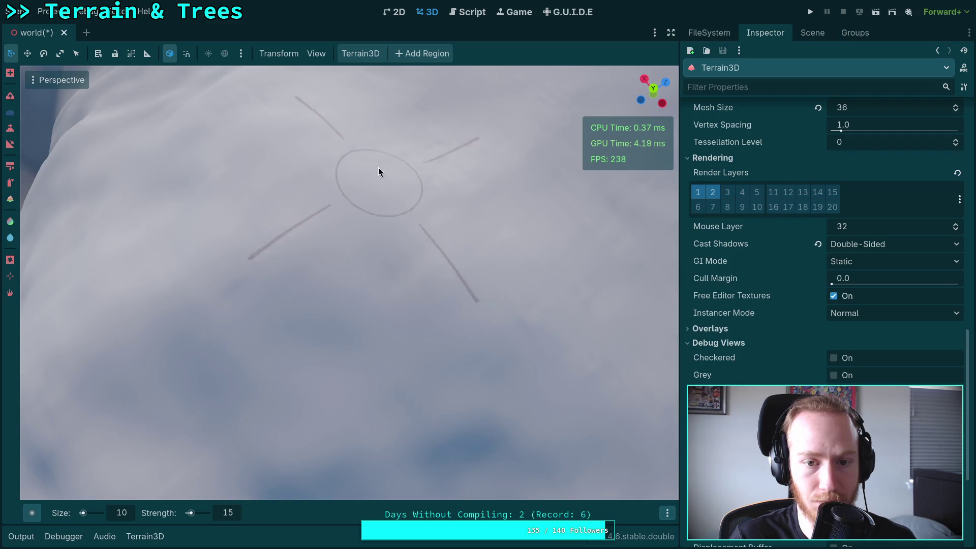
mouse_move(422, 169)
mouse_down()
mouse_move(422, 133)
mouse_move(404, 104)
mouse_move(393, 233)
mouse_up()
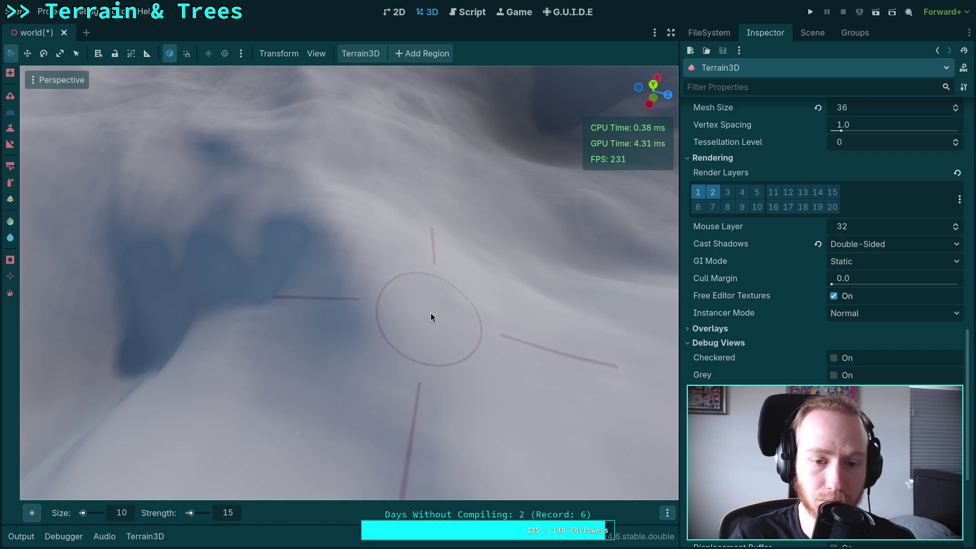
drag(431, 318, 402, 254)
mouse_move(336, 267)
mouse_down()
mouse_move(341, 300)
mouse_move(351, 273)
mouse_up()
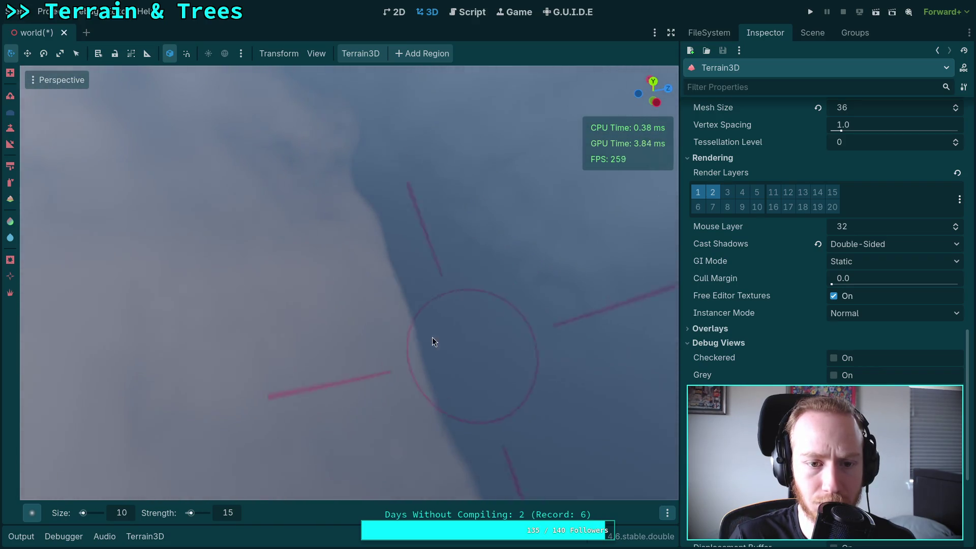
mouse_move(432, 337)
mouse_down()
mouse_move(422, 294)
mouse_move(443, 319)
mouse_up()
drag(525, 391, 393, 365)
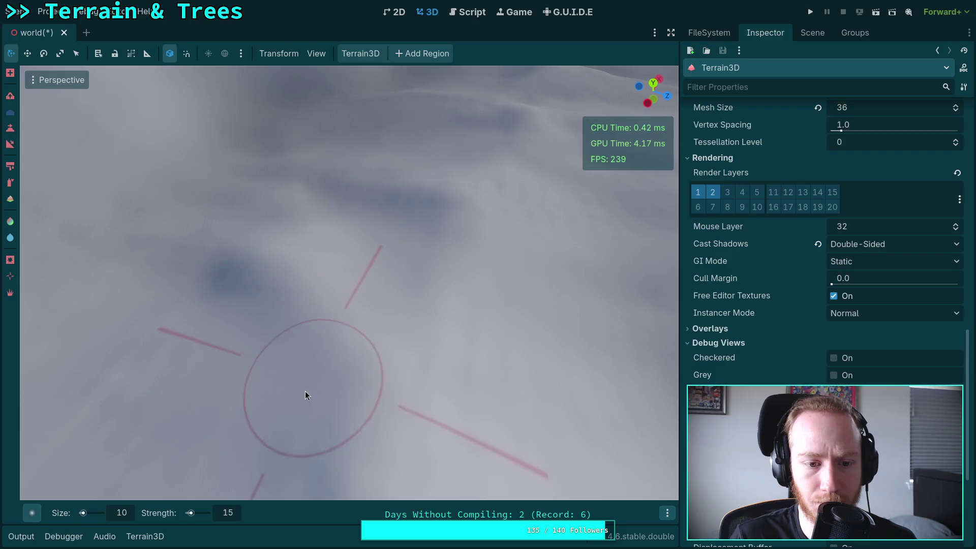
mouse_move(305, 395)
mouse_down()
mouse_move(452, 361)
mouse_move(390, 355)
mouse_up()
mouse_move(385, 301)
mouse_down()
mouse_move(401, 388)
mouse_move(371, 315)
mouse_move(421, 285)
mouse_move(379, 295)
mouse_up()
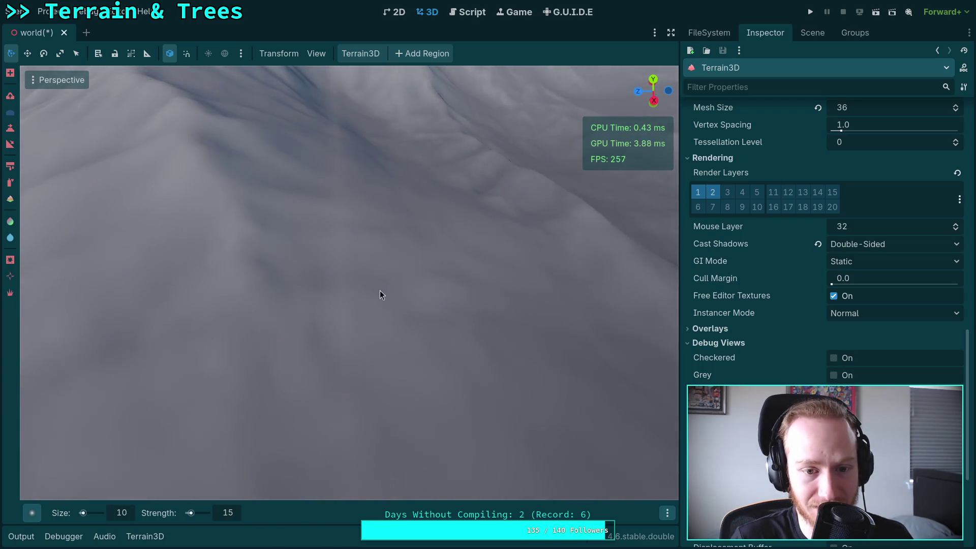
scroll(344, 269, up, 2)
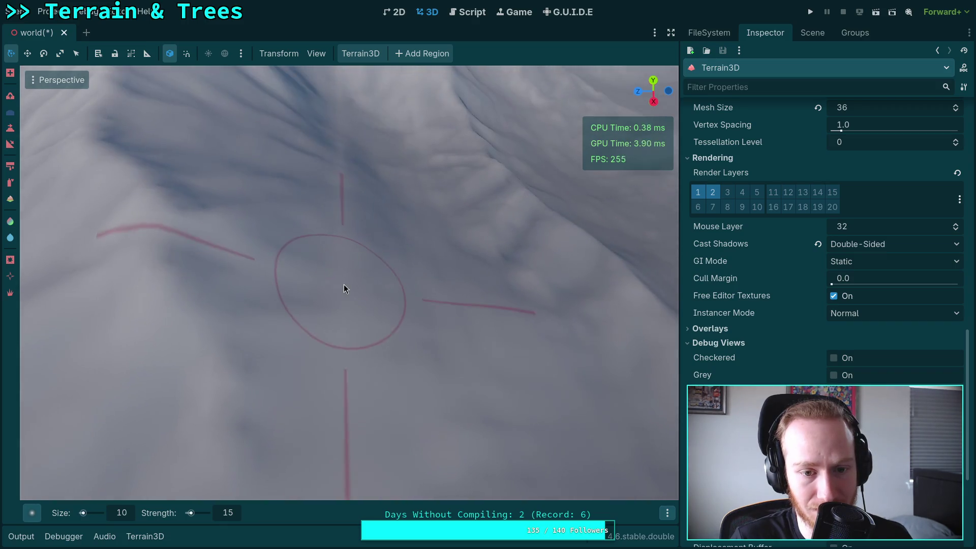
scroll(345, 224, up, 3)
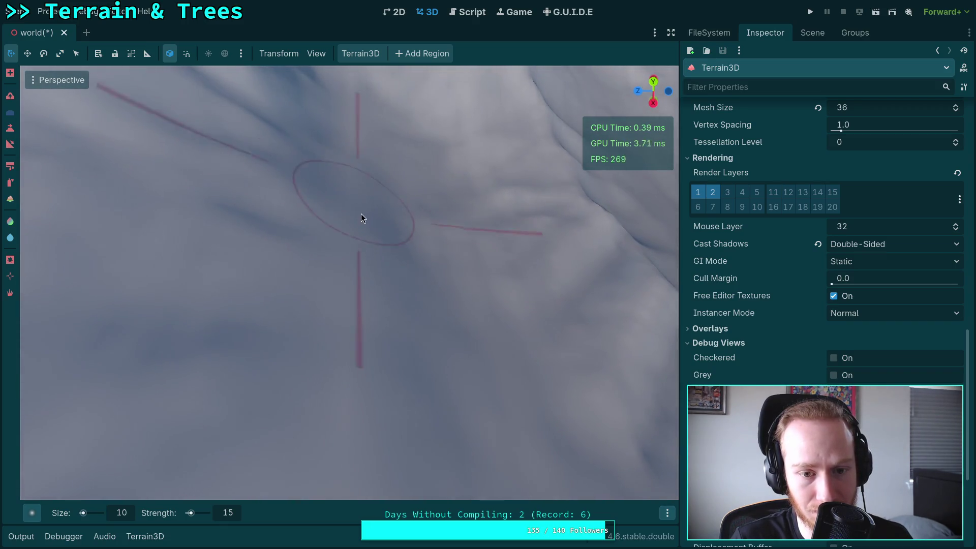
scroll(361, 218, up, 3)
scroll(351, 234, down, 2)
scroll(358, 255, up, 4)
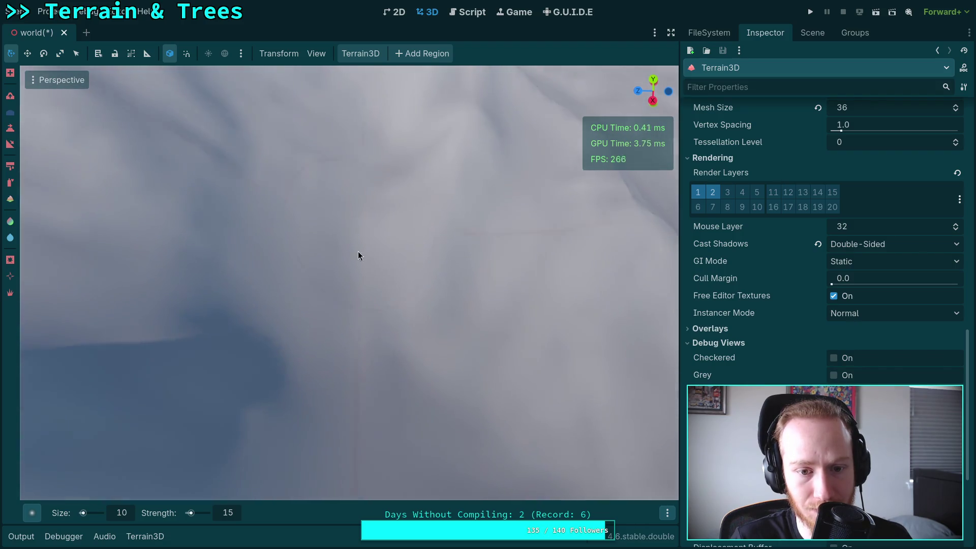
scroll(358, 380, down, 5)
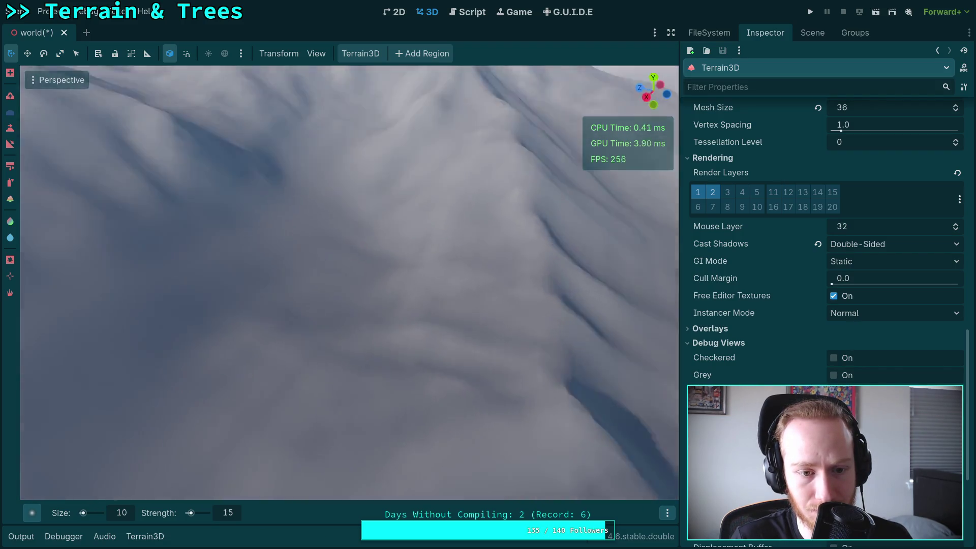
scroll(406, 399, down, 3)
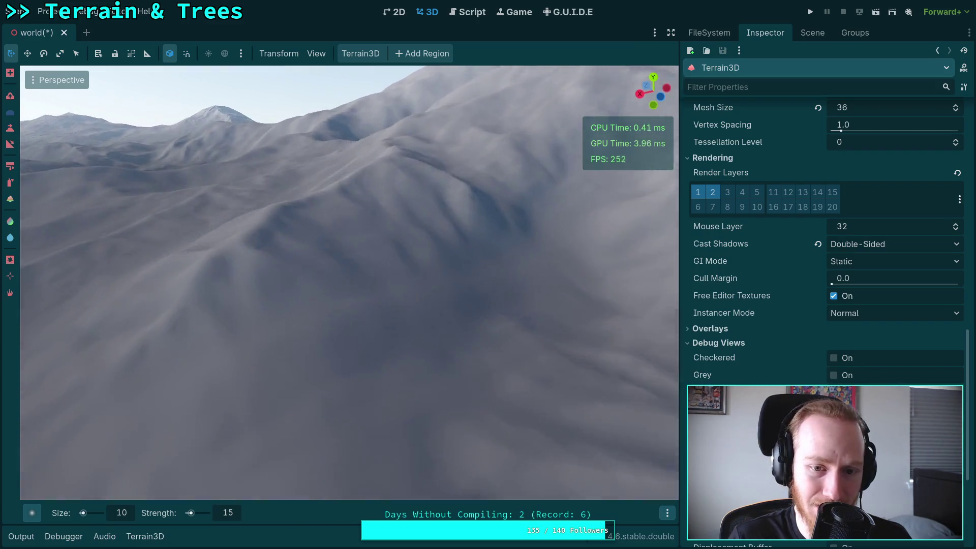
scroll(436, 320, up, 2)
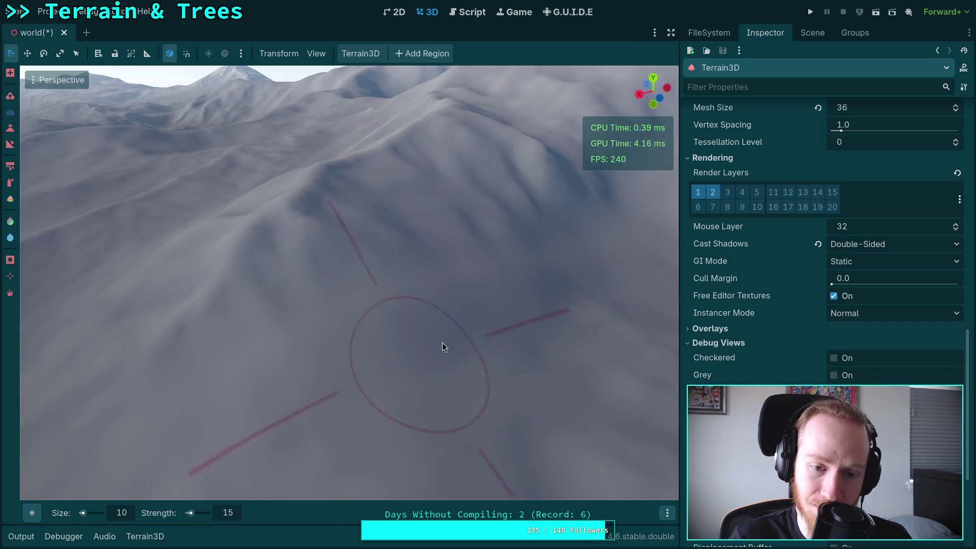
scroll(561, 264, down, 5)
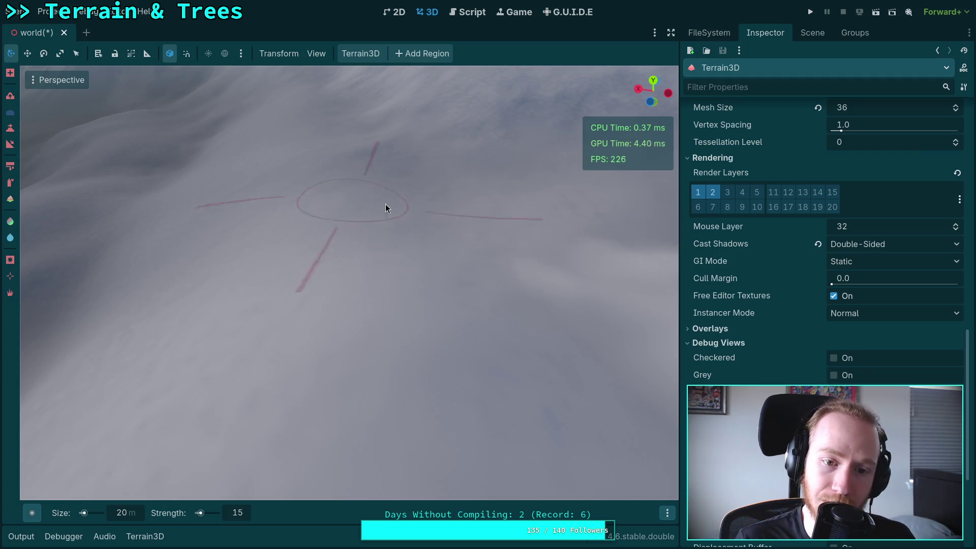
Zoom across the snowy slopes and bring the brush Size down to 15.
scroll(386, 203, up, 3)
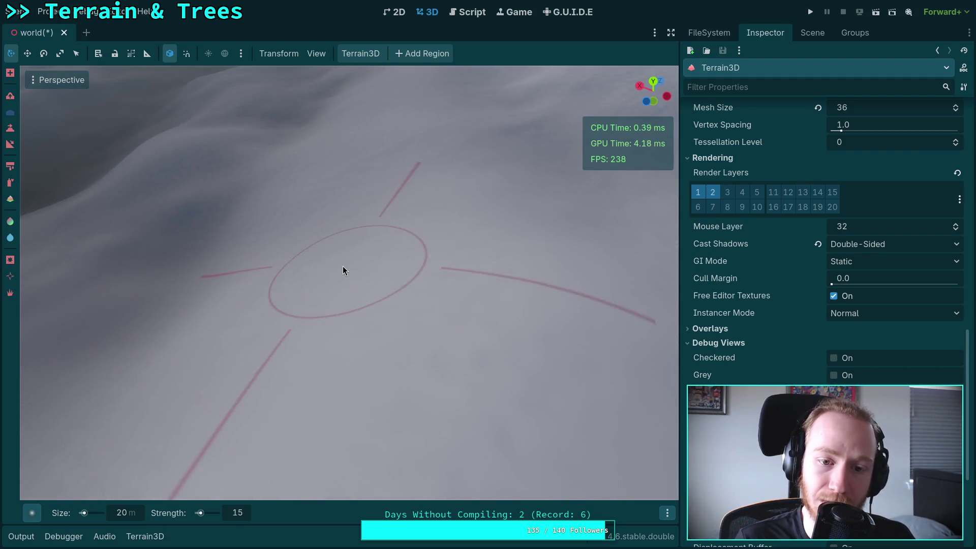
scroll(302, 346, up, 3)
scroll(372, 235, down, 5)
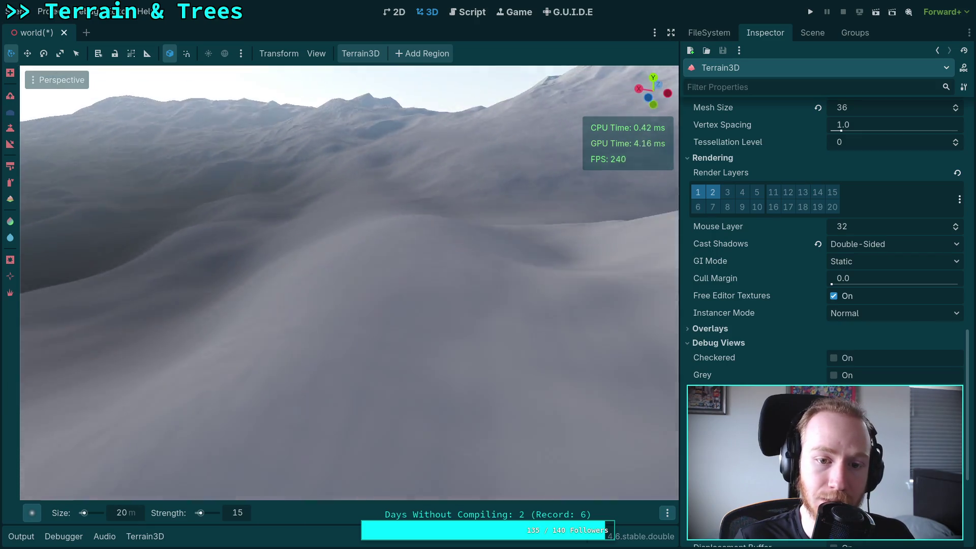
scroll(372, 235, up, 5)
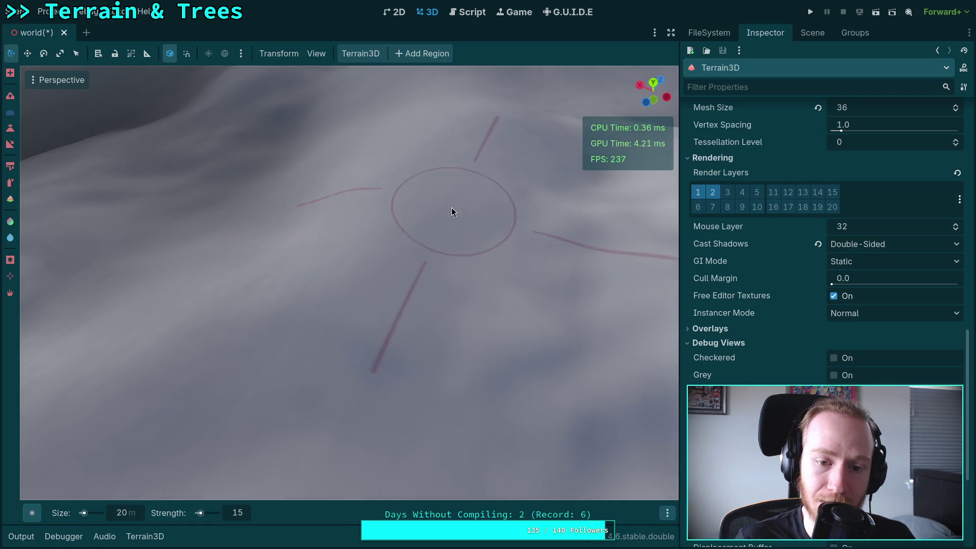
scroll(451, 212, up, 5)
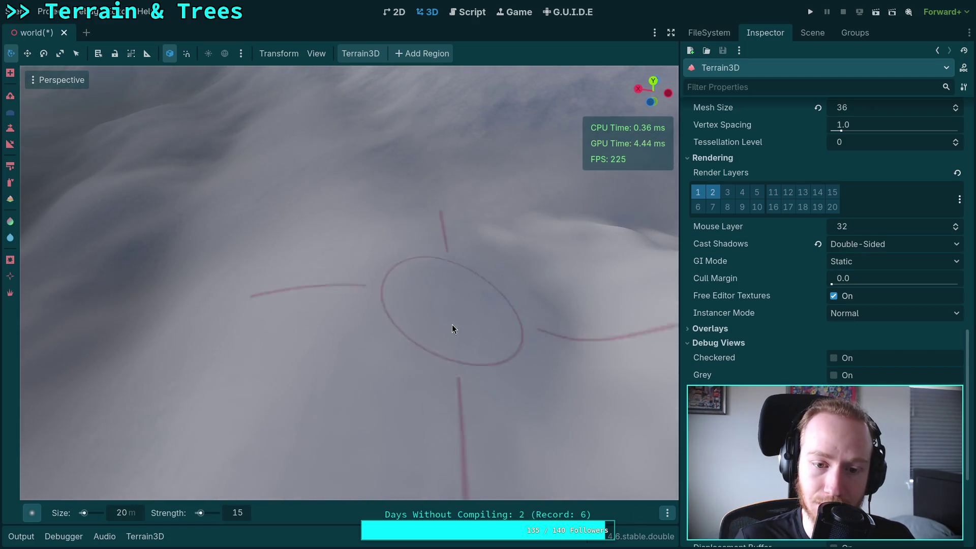
scroll(452, 329, down, 5)
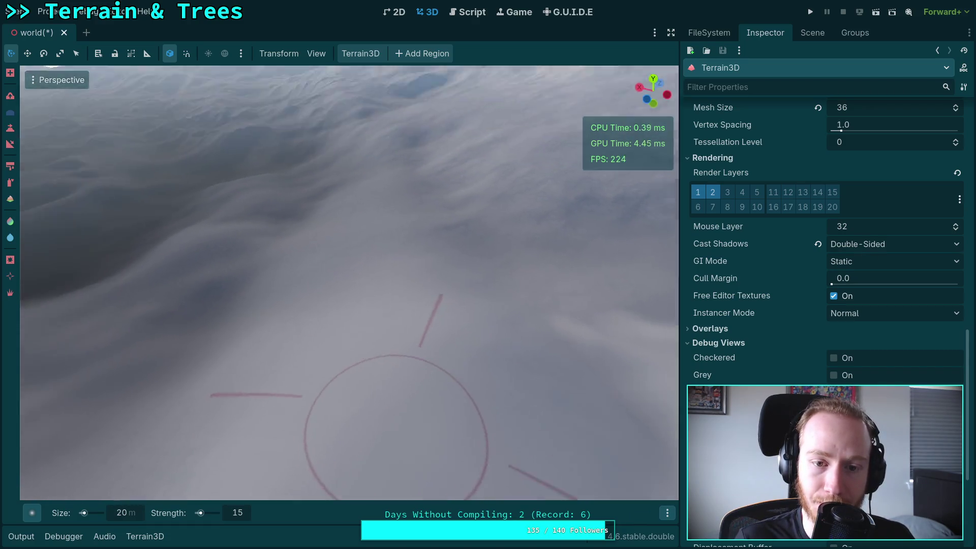
scroll(438, 312, down, 3)
scroll(435, 310, up, 8)
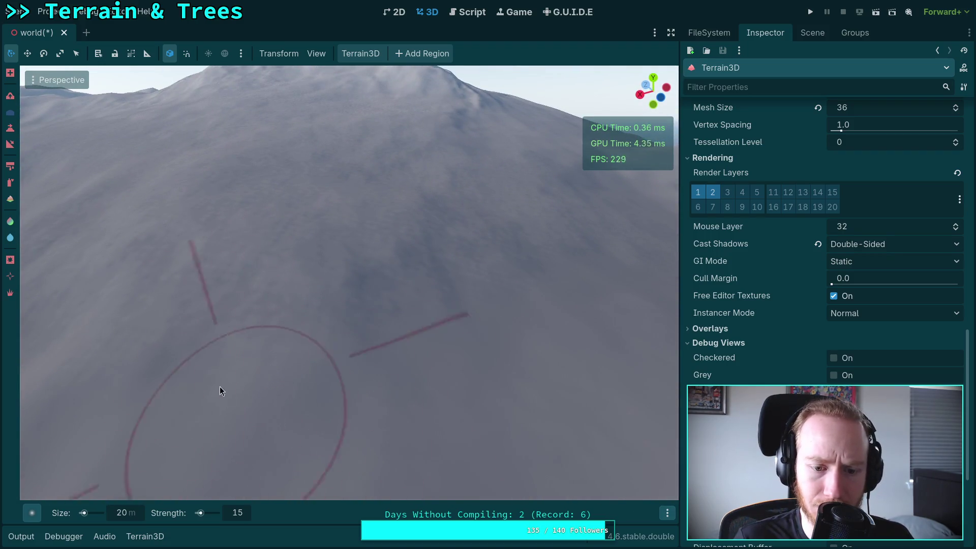
scroll(305, 356, down, 2)
scroll(351, 315, up, 5)
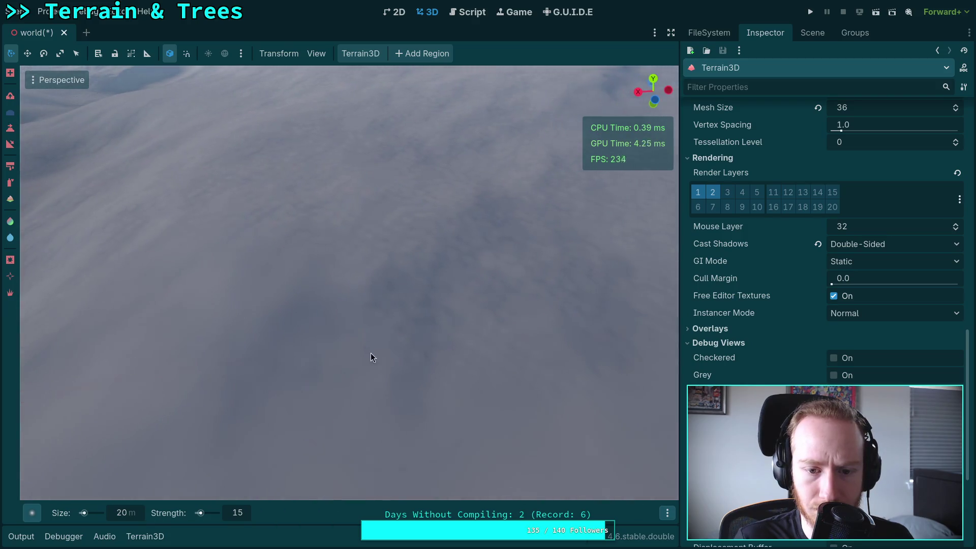
scroll(432, 356, up, 2)
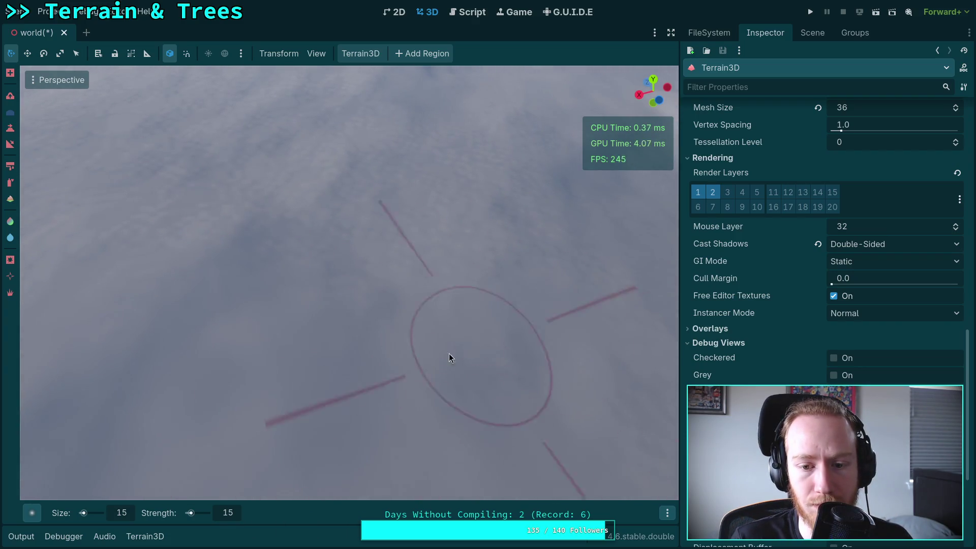
scroll(449, 353, down, 5)
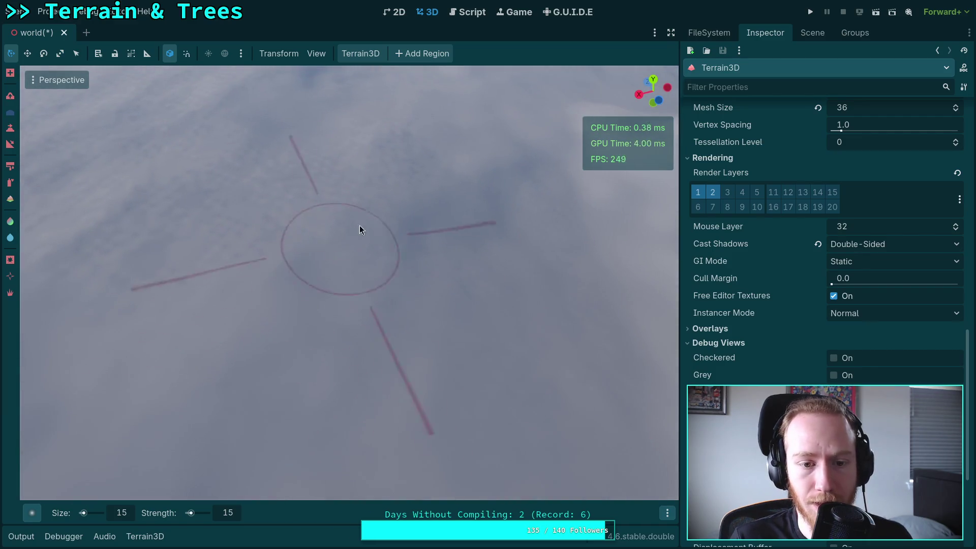
scroll(387, 337, down, 5)
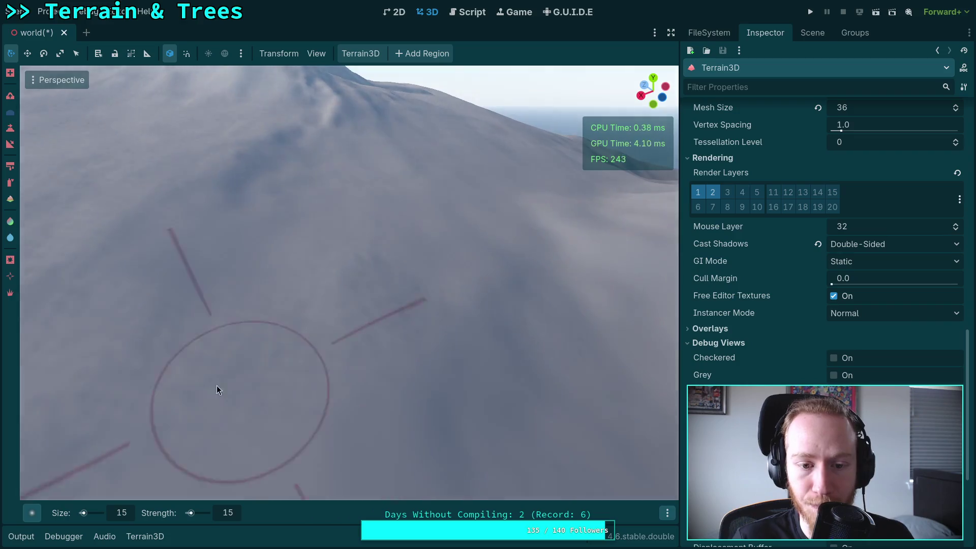
scroll(361, 257, up, 4)
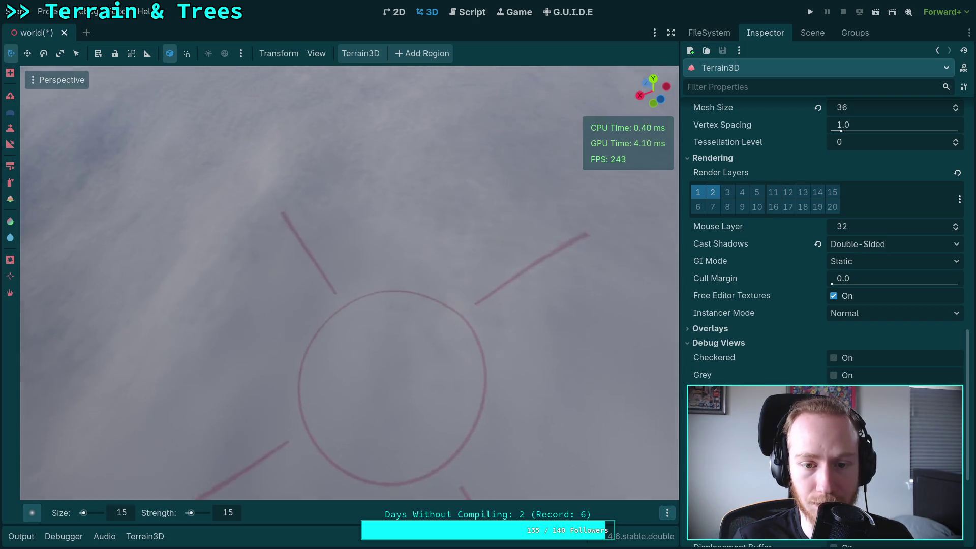
Leave the sculpt tool with Ctrl+Z so the red brush outline disappears.
key(ctrl+z)
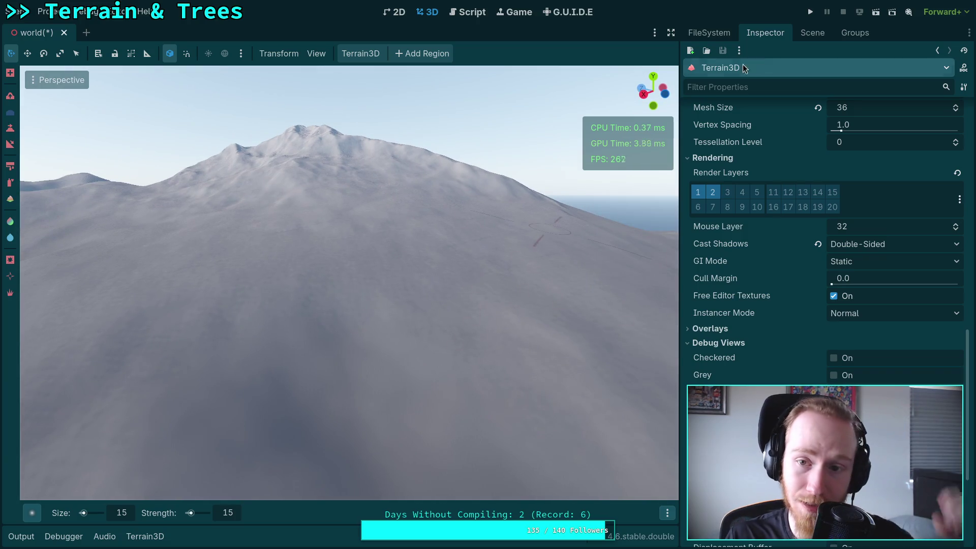
Expand the 3D viewport to fill the whole window.
click(671, 32)
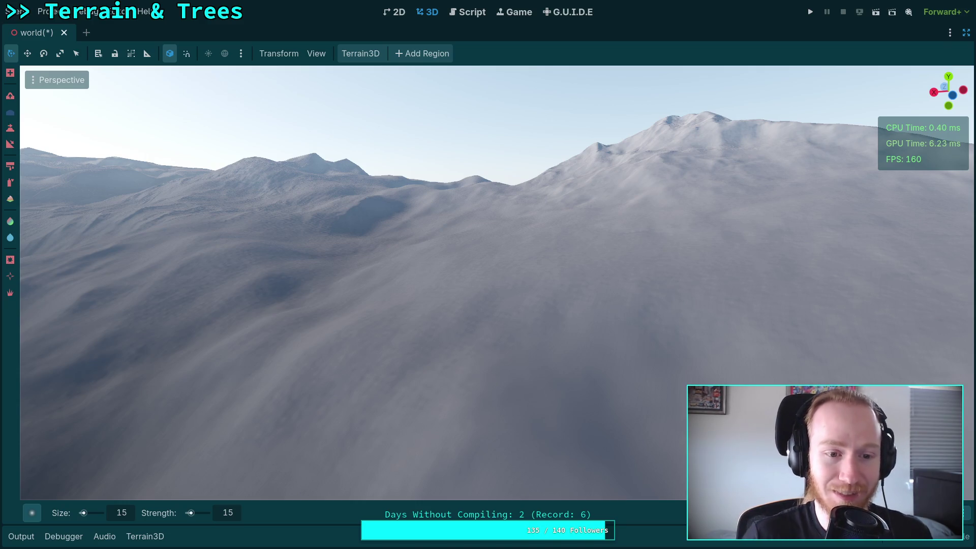
Orbit the viewport around the snowy slopes to survey the ridges, valleys and hill crest.
mouse_move(380, 307)
mouse_down()
mouse_move(330, 345)
mouse_move(387, 284)
mouse_move(353, 330)
mouse_up()
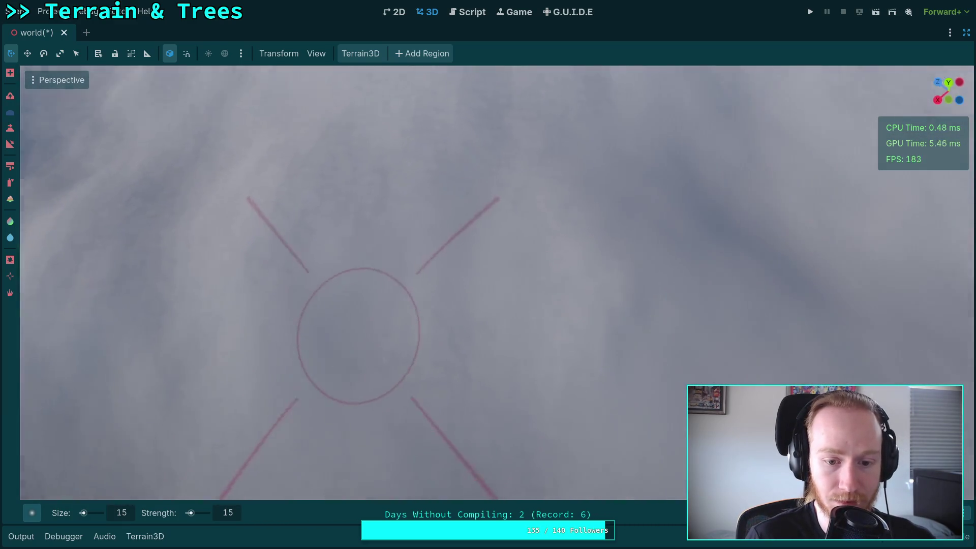
mouse_move(586, 362)
mouse_down()
mouse_move(554, 320)
mouse_move(413, 329)
mouse_up()
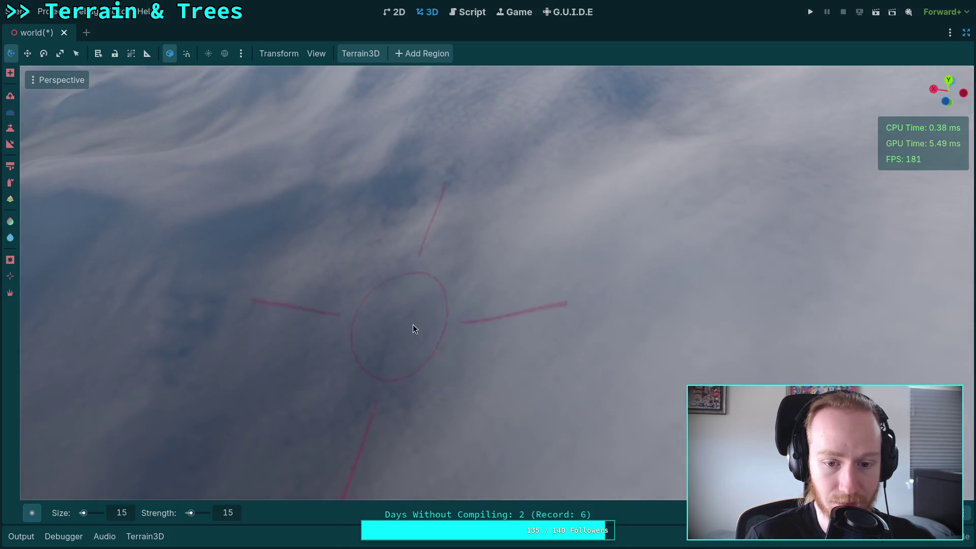
mouse_move(242, 324)
mouse_down()
mouse_move(496, 280)
mouse_move(676, 293)
mouse_up()
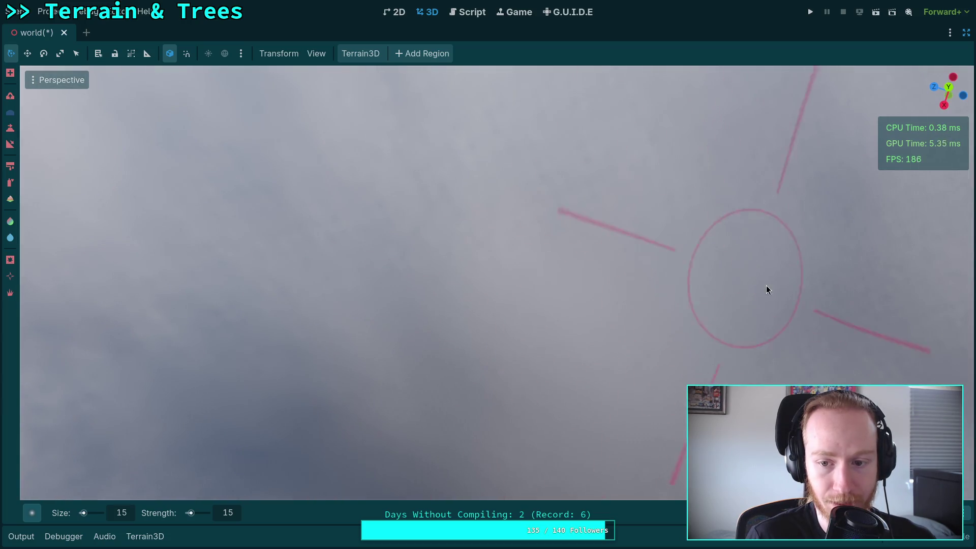
mouse_move(767, 285)
mouse_down()
mouse_move(660, 305)
mouse_move(567, 305)
mouse_up()
drag(568, 353, 490, 279)
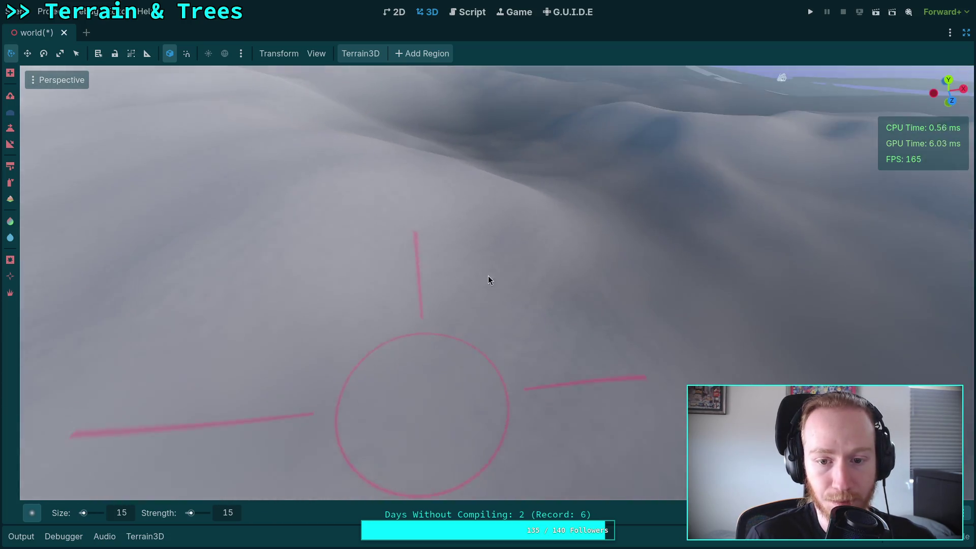
drag(554, 321, 328, 395)
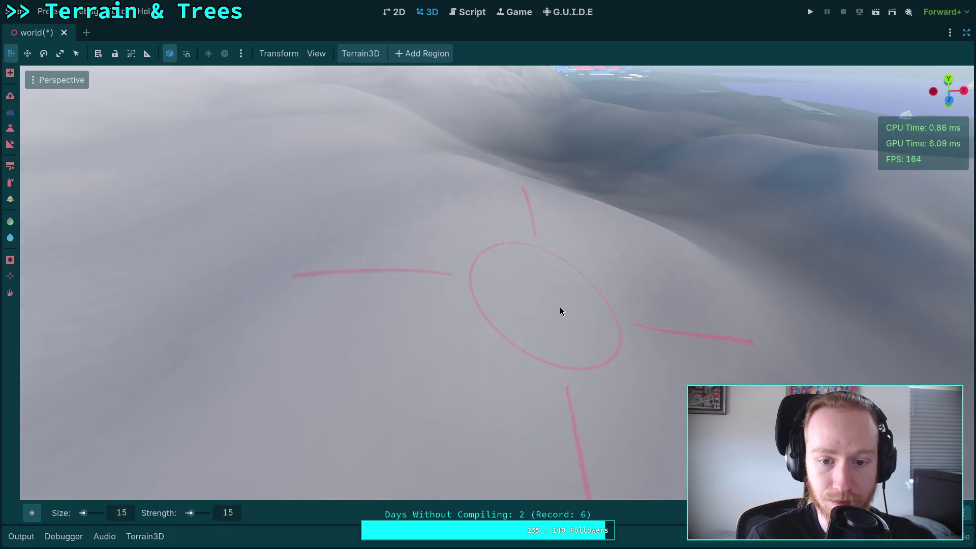
mouse_move(562, 309)
mouse_down()
mouse_move(475, 268)
mouse_move(597, 318)
mouse_move(567, 333)
mouse_move(606, 337)
mouse_move(646, 367)
mouse_up()
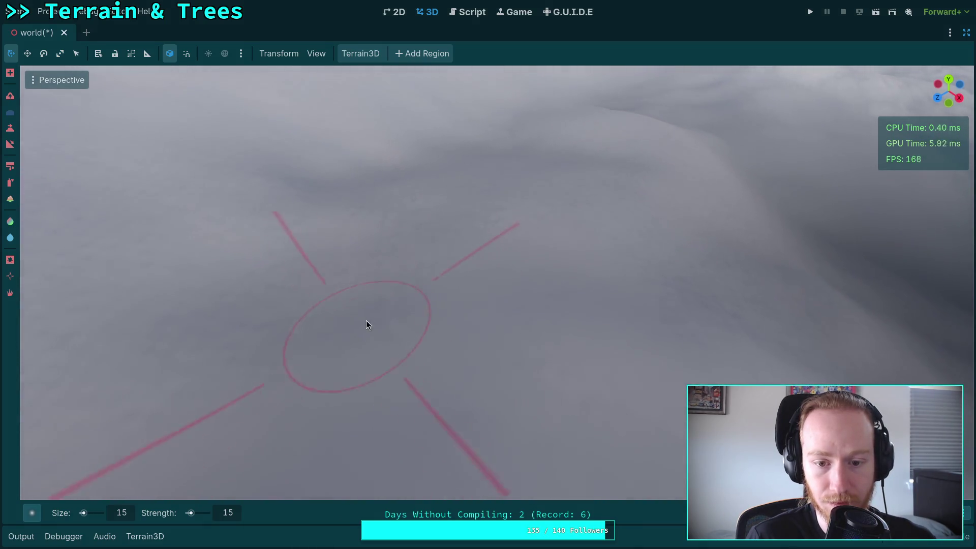
mouse_move(366, 320)
mouse_down()
mouse_move(368, 222)
mouse_move(475, 251)
mouse_move(420, 266)
mouse_move(307, 268)
mouse_up()
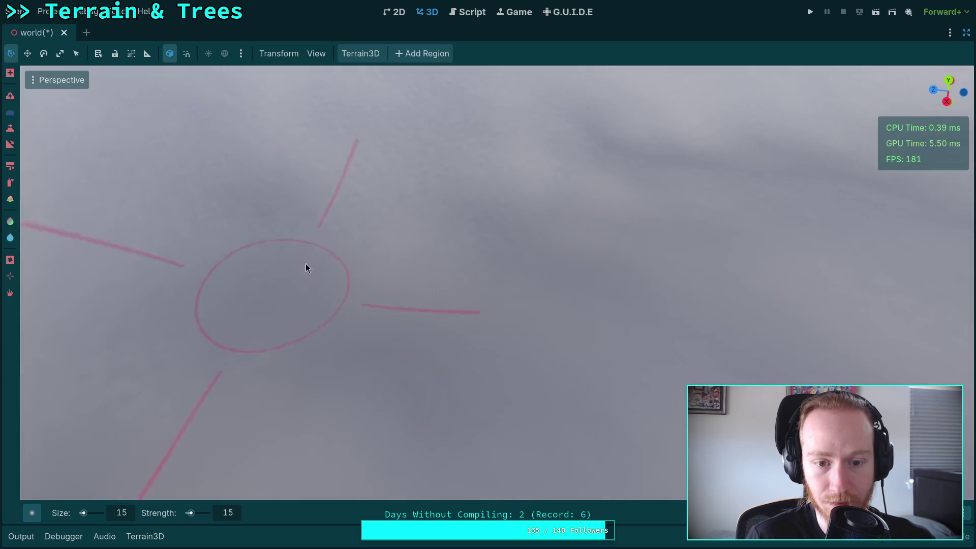
mouse_move(438, 273)
mouse_down()
mouse_move(397, 281)
mouse_move(399, 261)
mouse_move(381, 261)
mouse_move(485, 296)
mouse_move(884, 325)
mouse_move(337, 242)
mouse_move(560, 283)
mouse_move(444, 338)
mouse_move(392, 294)
mouse_move(786, 285)
mouse_move(360, 335)
mouse_up()
mouse_move(515, 226)
mouse_down()
mouse_move(502, 404)
mouse_move(297, 319)
mouse_move(608, 257)
mouse_move(448, 458)
mouse_move(552, 371)
mouse_move(551, 385)
mouse_move(516, 348)
mouse_move(889, 335)
mouse_move(288, 213)
mouse_move(403, 233)
mouse_move(357, 218)
mouse_move(369, 258)
mouse_move(482, 285)
mouse_move(386, 320)
mouse_move(407, 363)
mouse_move(336, 322)
mouse_move(379, 285)
mouse_move(510, 270)
mouse_move(355, 316)
mouse_move(430, 328)
mouse_move(494, 281)
mouse_move(411, 270)
mouse_move(591, 270)
mouse_move(551, 279)
mouse_move(427, 253)
mouse_move(533, 186)
mouse_move(492, 243)
mouse_move(478, 151)
mouse_move(357, 237)
mouse_move(380, 233)
mouse_move(433, 358)
mouse_move(403, 316)
mouse_move(438, 313)
mouse_move(438, 223)
mouse_move(404, 337)
mouse_up()
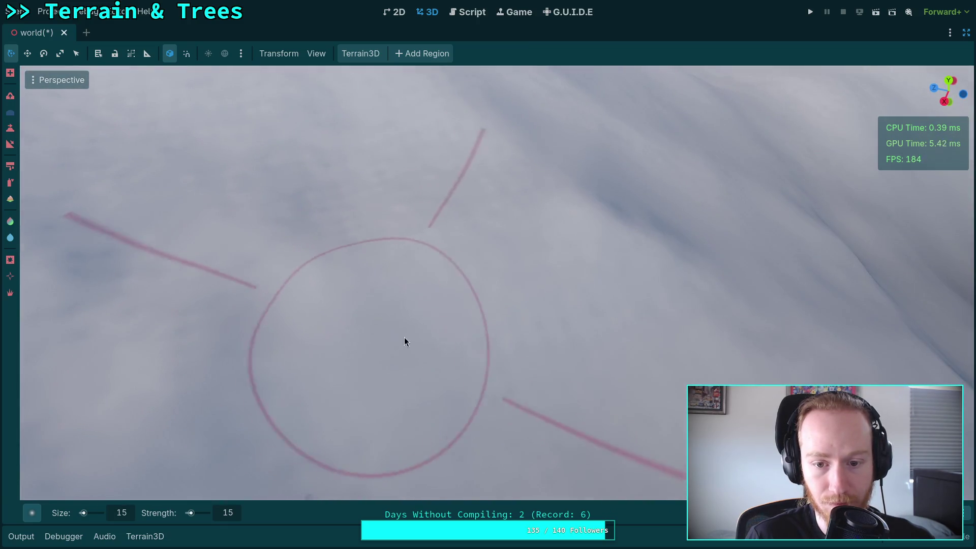
mouse_move(639, 343)
mouse_down()
mouse_move(481, 322)
mouse_move(488, 236)
mouse_move(269, 275)
mouse_move(440, 231)
mouse_up()
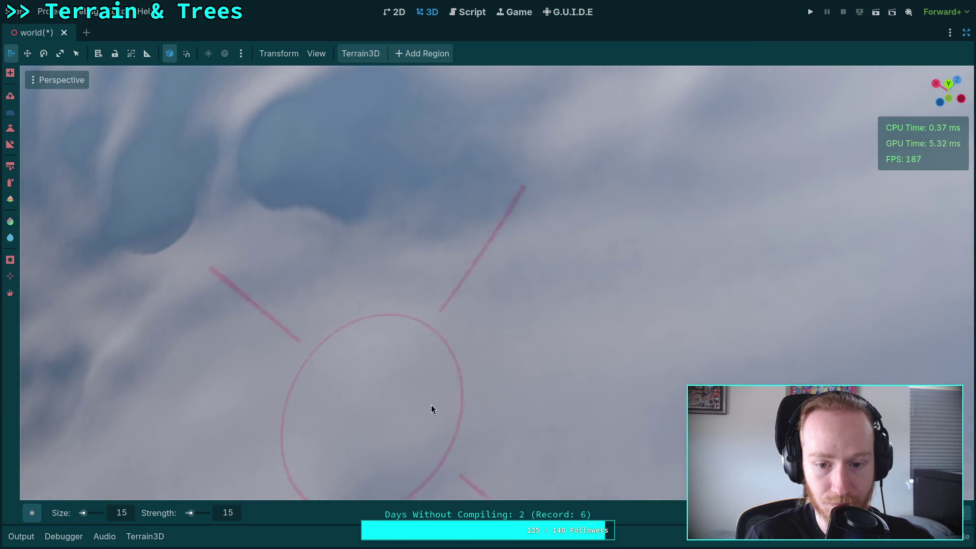
mouse_move(432, 405)
mouse_down()
mouse_move(503, 221)
mouse_move(517, 251)
mouse_up()
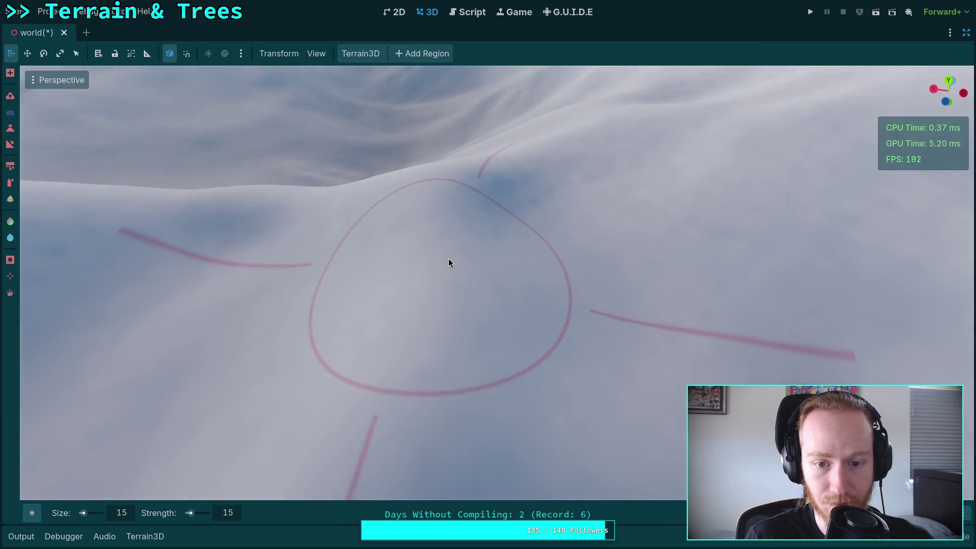
mouse_move(448, 259)
mouse_down()
mouse_move(661, 290)
mouse_move(322, 222)
mouse_up()
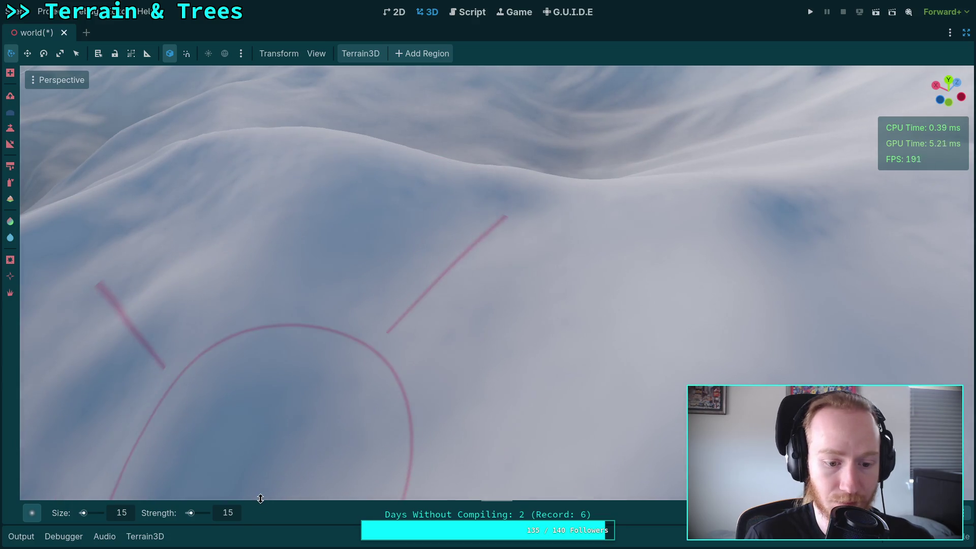
Lower the Terrain3D brush strength to 10.
click(230, 514)
text(10)
key(Return)
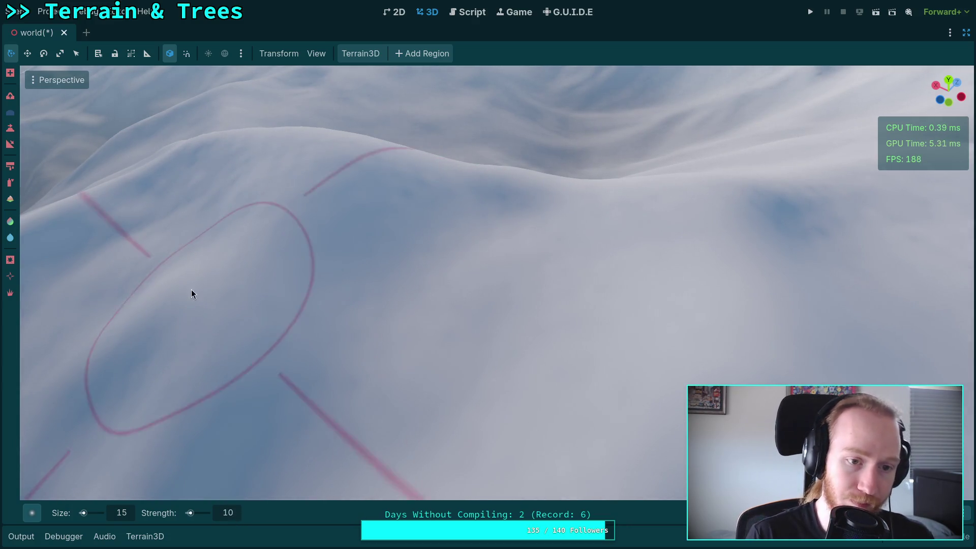
Sculpt strokes across the snowy slope toward the right, orbiting between strokes.
mouse_move(191, 288)
mouse_down()
mouse_move(457, 401)
mouse_move(208, 327)
mouse_up()
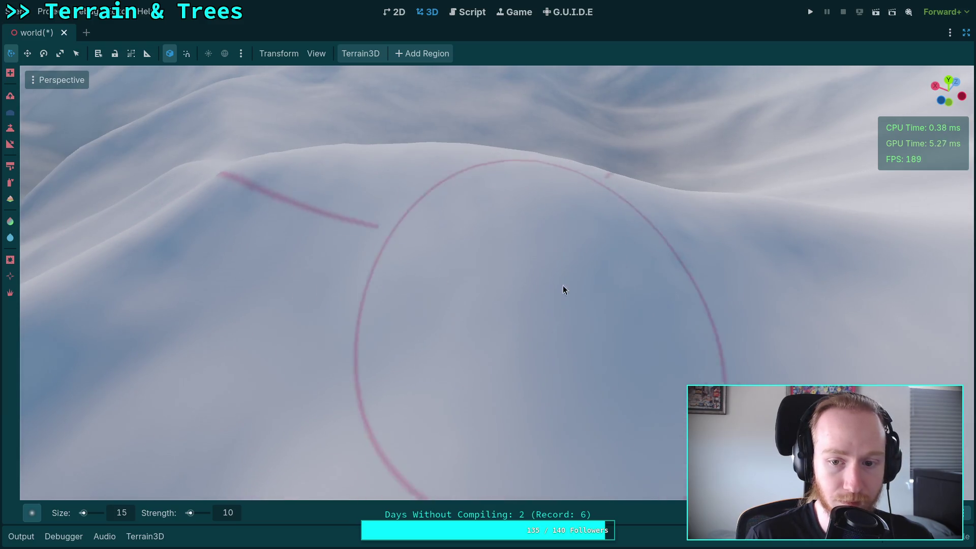
drag(458, 300, 463, 303)
drag(532, 304, 538, 316)
drag(511, 269, 504, 295)
drag(418, 224, 417, 224)
drag(360, 355, 360, 356)
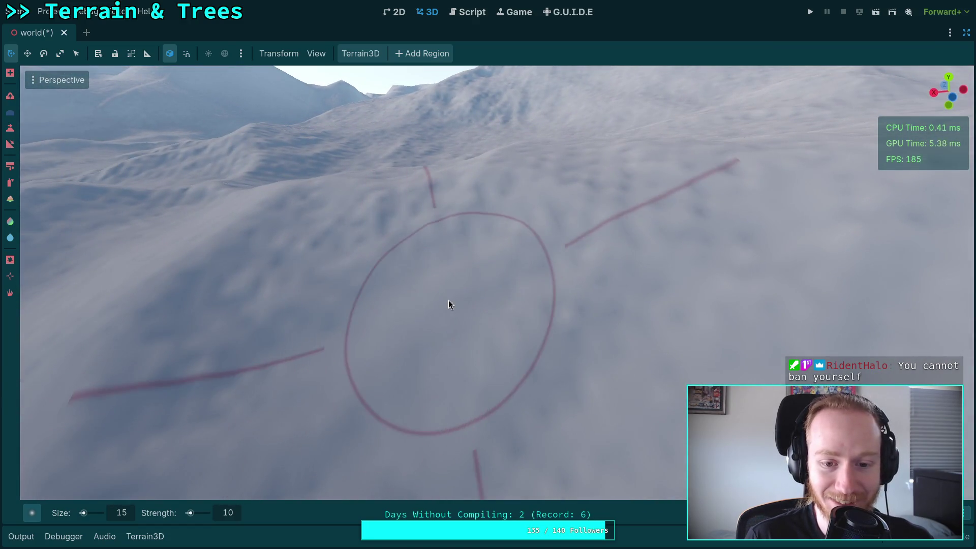
scroll(449, 300, up, 3)
drag(443, 255, 491, 303)
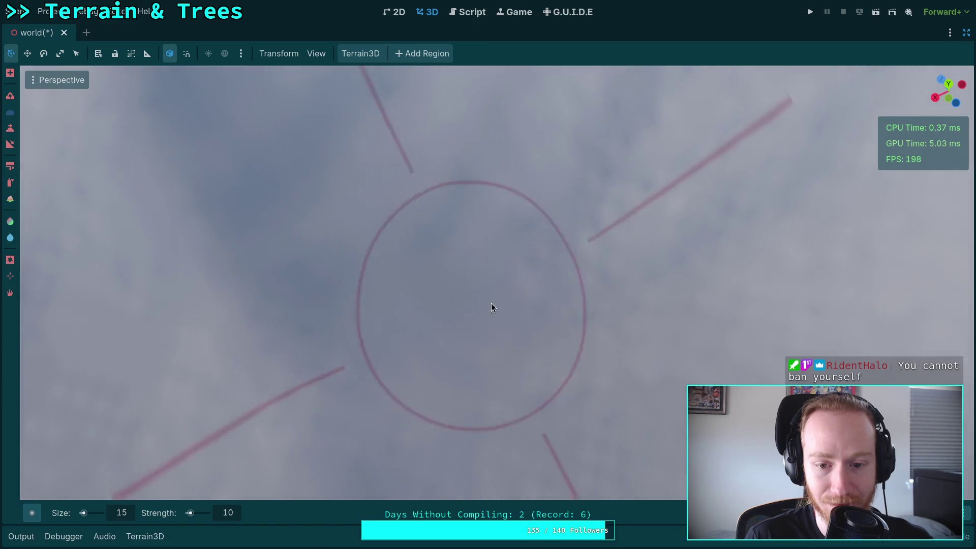
mouse_move(542, 248)
mouse_down()
mouse_move(402, 220)
mouse_move(422, 348)
mouse_up()
mouse_move(681, 309)
mouse_down()
mouse_move(654, 329)
mouse_move(426, 298)
mouse_move(410, 362)
mouse_move(392, 330)
mouse_move(383, 261)
mouse_move(341, 304)
mouse_up()
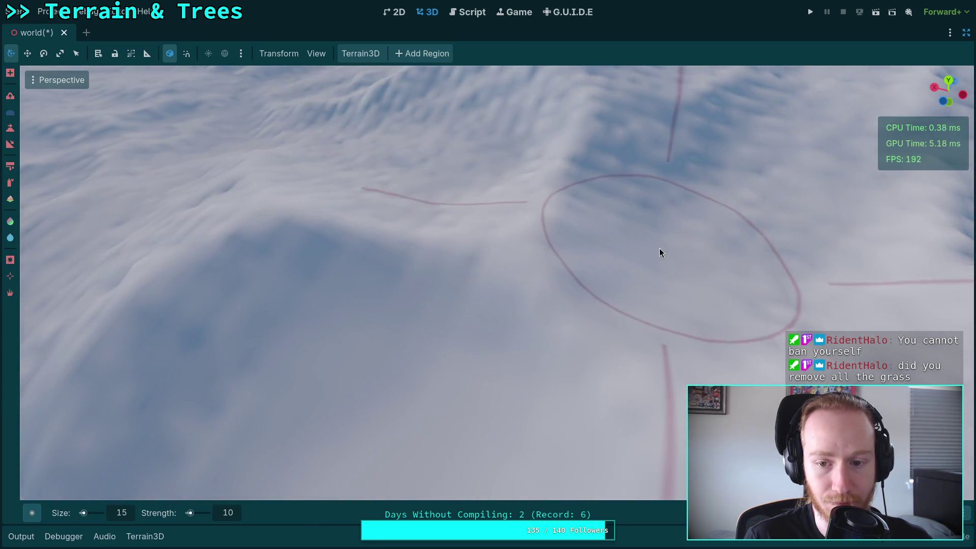
mouse_move(660, 248)
mouse_down()
mouse_move(651, 315)
mouse_move(717, 220)
mouse_move(597, 300)
mouse_move(427, 329)
mouse_move(244, 257)
mouse_move(366, 352)
mouse_move(587, 279)
mouse_move(905, 35)
mouse_up()
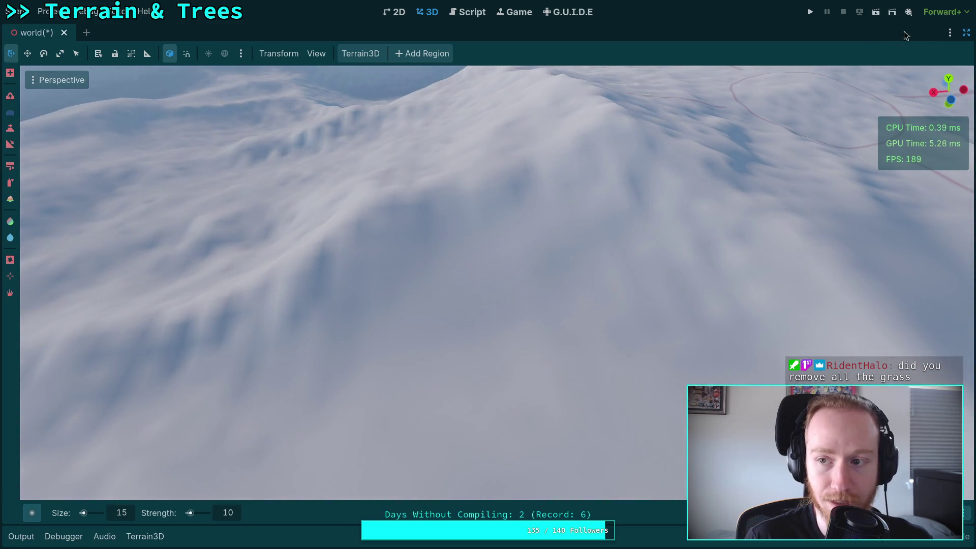
click(964, 34)
scroll(763, 346, down, 2)
click(833, 328)
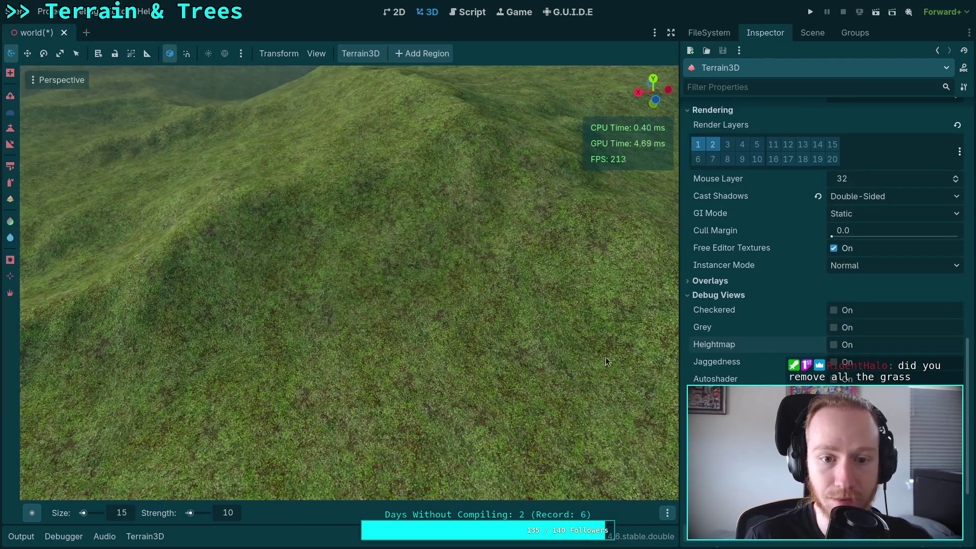
drag(605, 361, 654, 376)
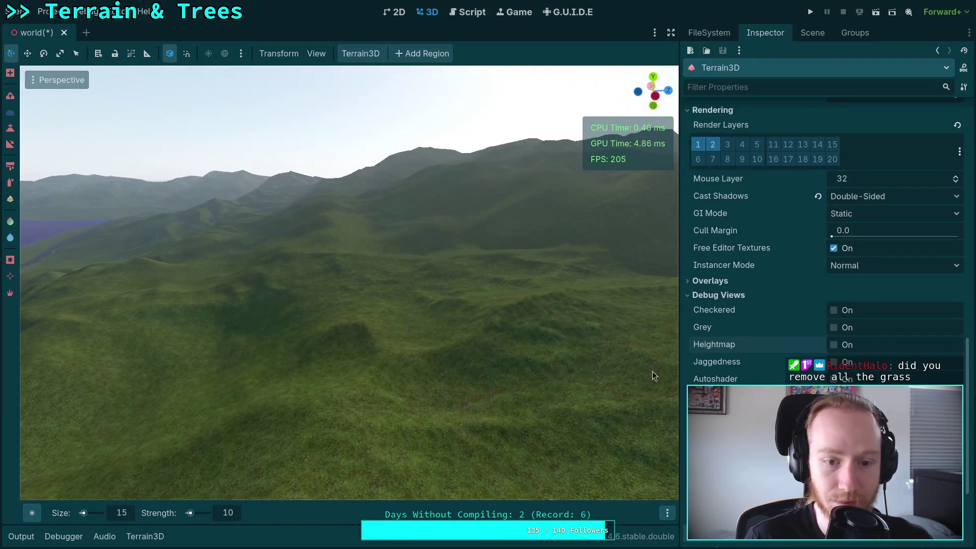
click(834, 345)
scroll(833, 345, up, 2)
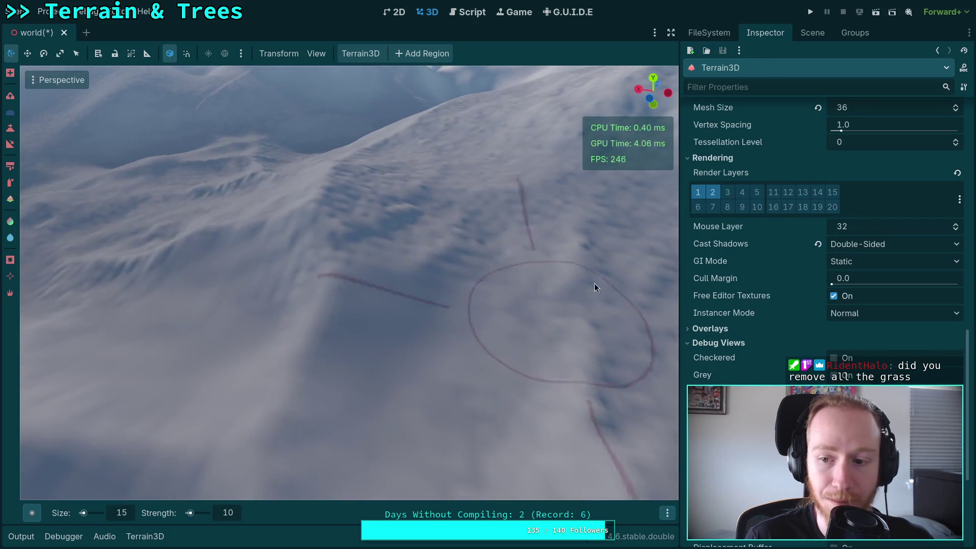
click(670, 34)
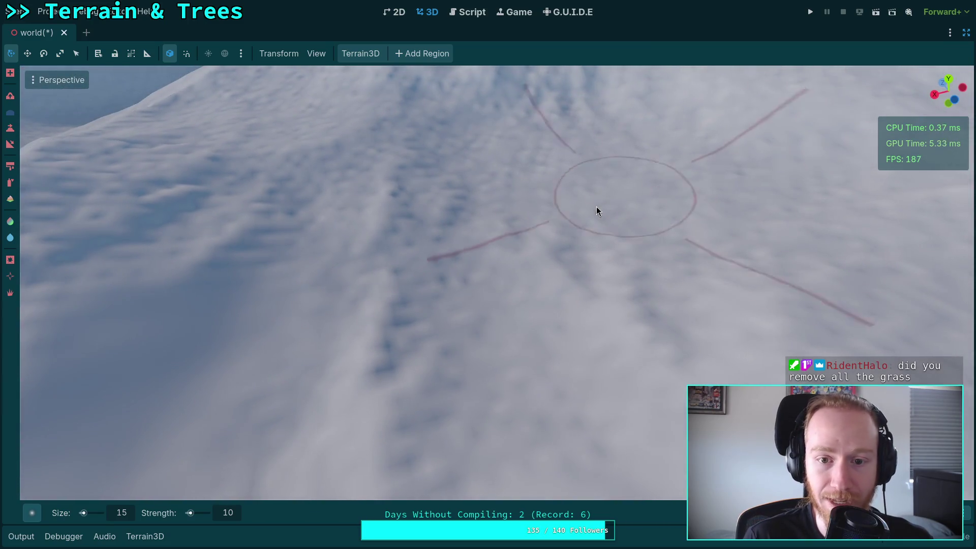
drag(599, 207, 562, 262)
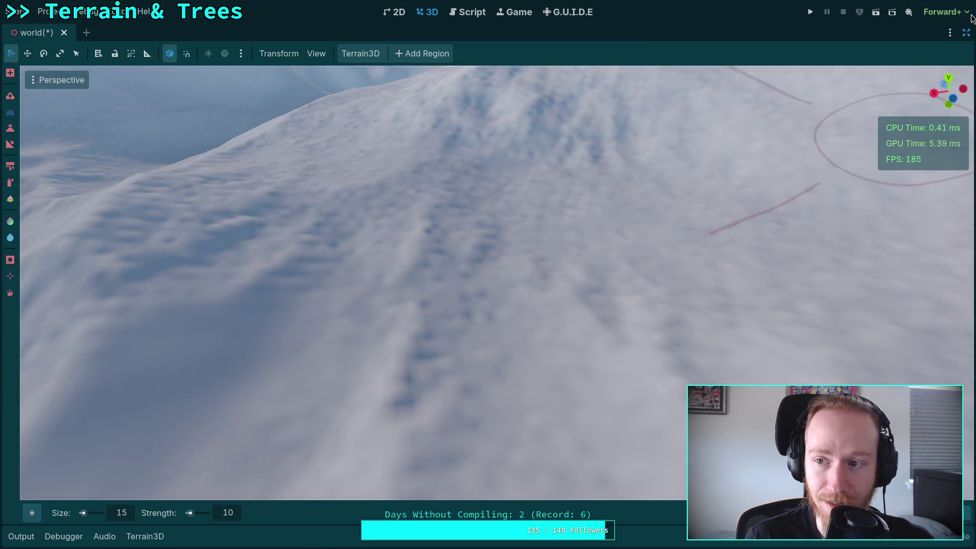
click(966, 32)
scroll(763, 344, down, 2)
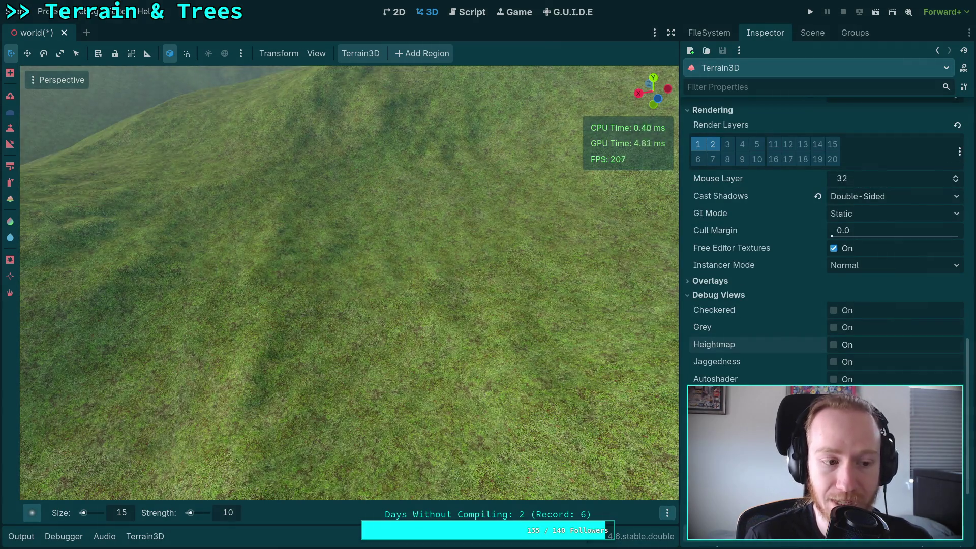
click(762, 344)
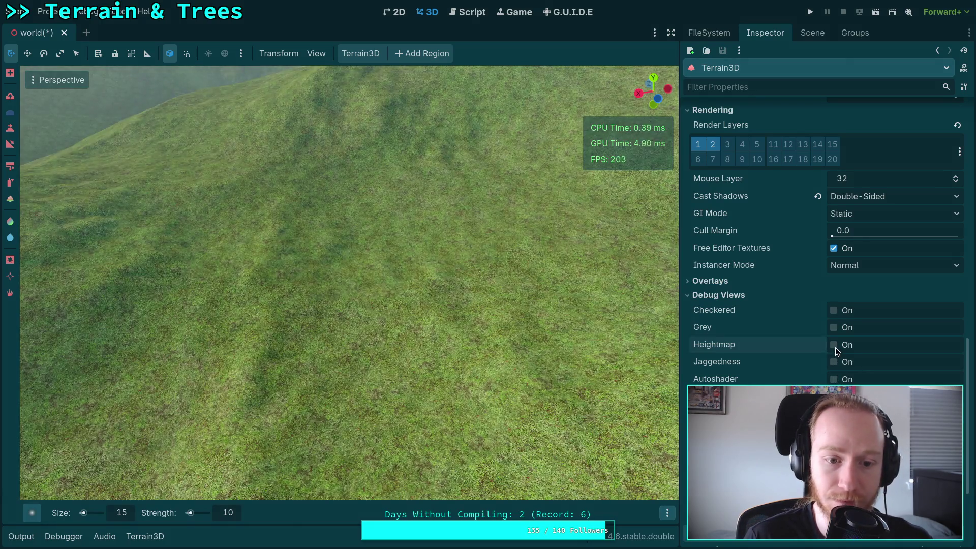
click(835, 347)
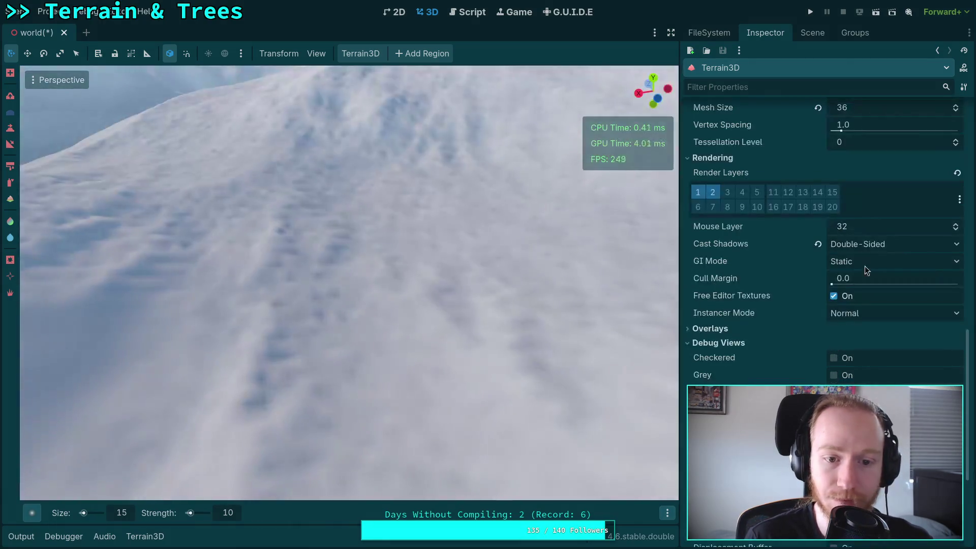
key(ctrl+shift+F11)
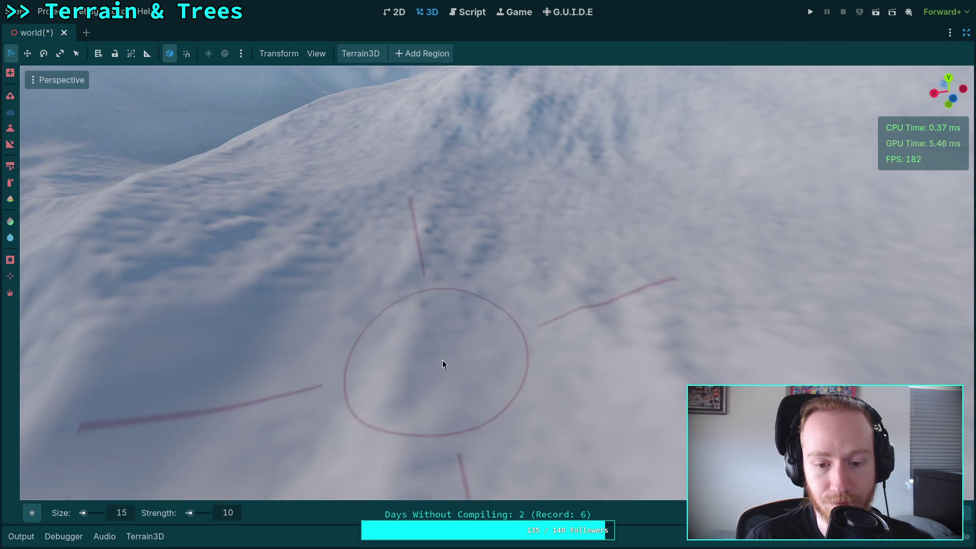
scroll(463, 410, up, 5)
scroll(377, 361, down, 3)
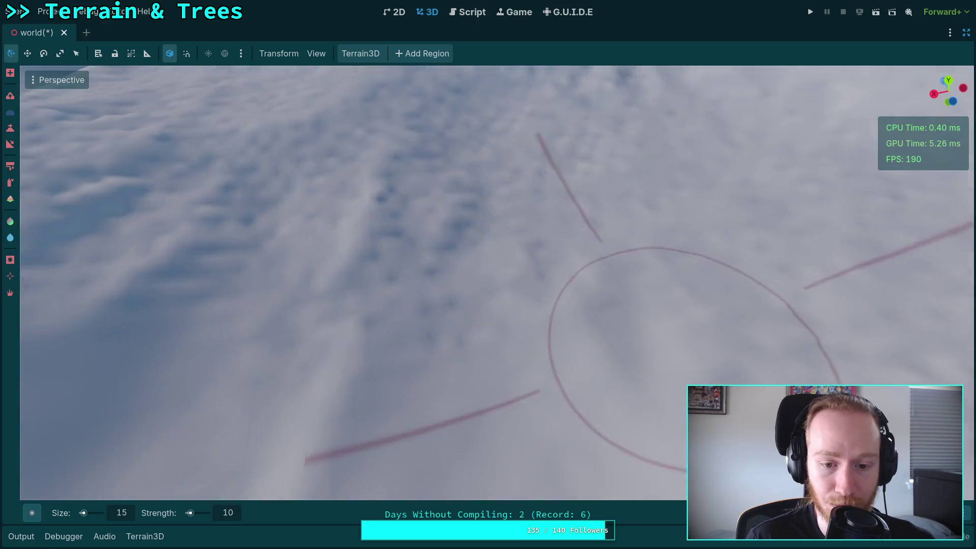
scroll(473, 305, up, 3)
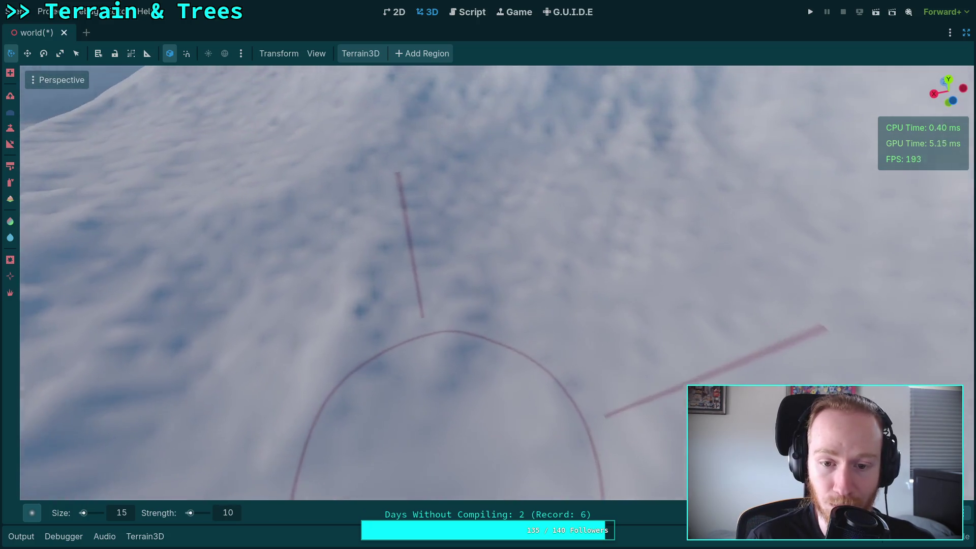
scroll(434, 275, down, 3)
scroll(480, 329, up, 3)
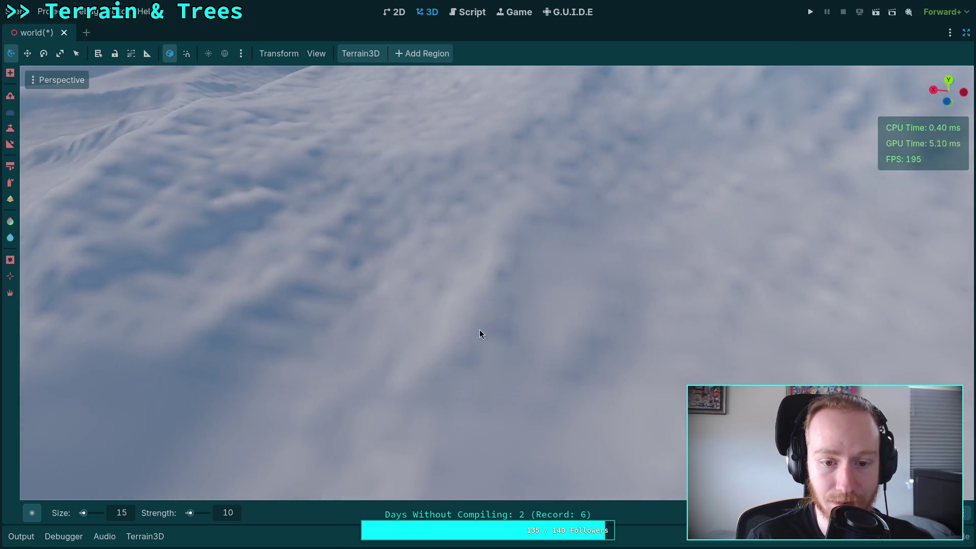
scroll(413, 246, down, 3)
scroll(419, 283, up, 3)
scroll(468, 249, up, 3)
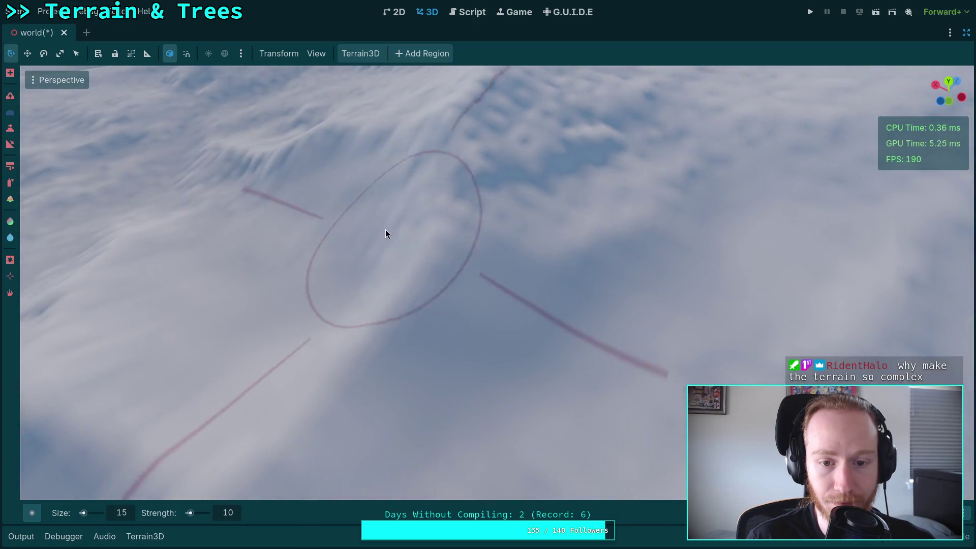
scroll(468, 253, up, 3)
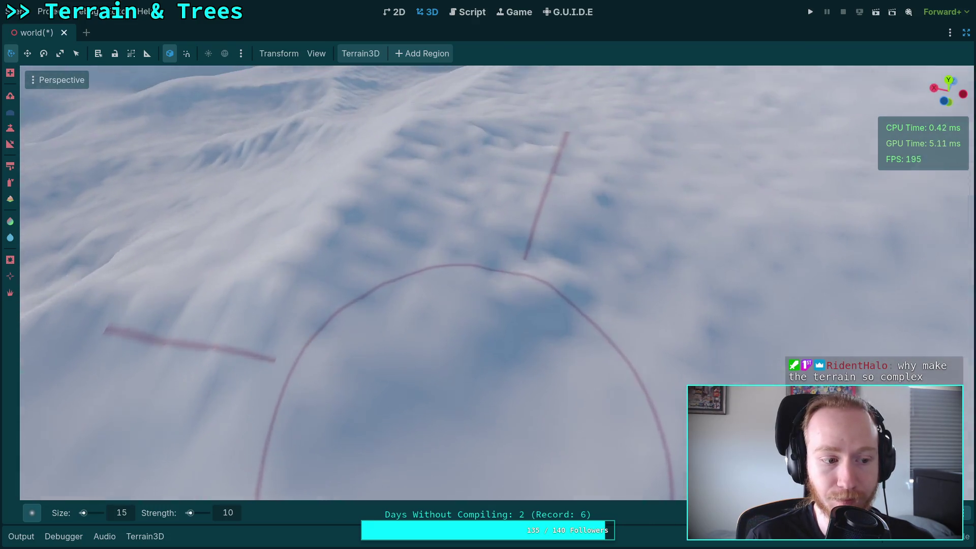
scroll(395, 328, down, 3)
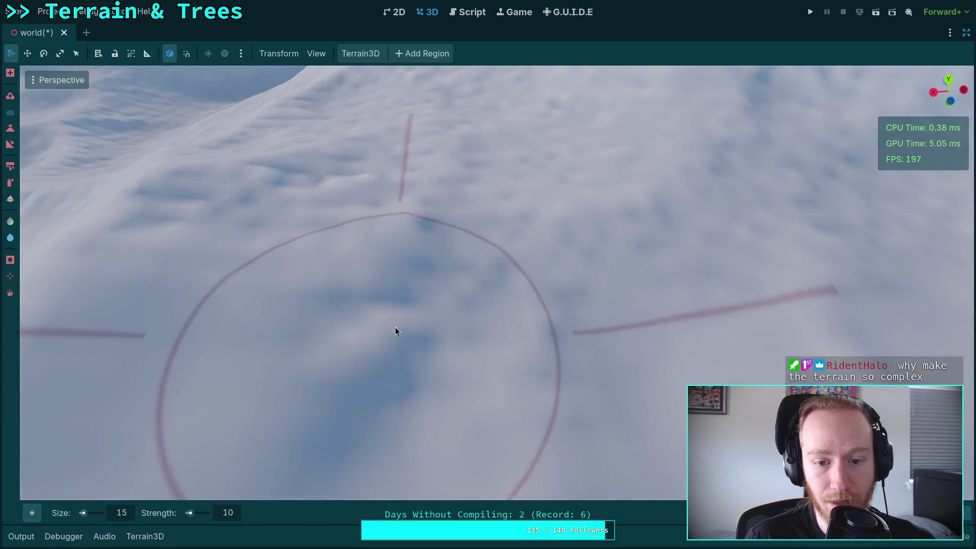
scroll(492, 265, down, 2)
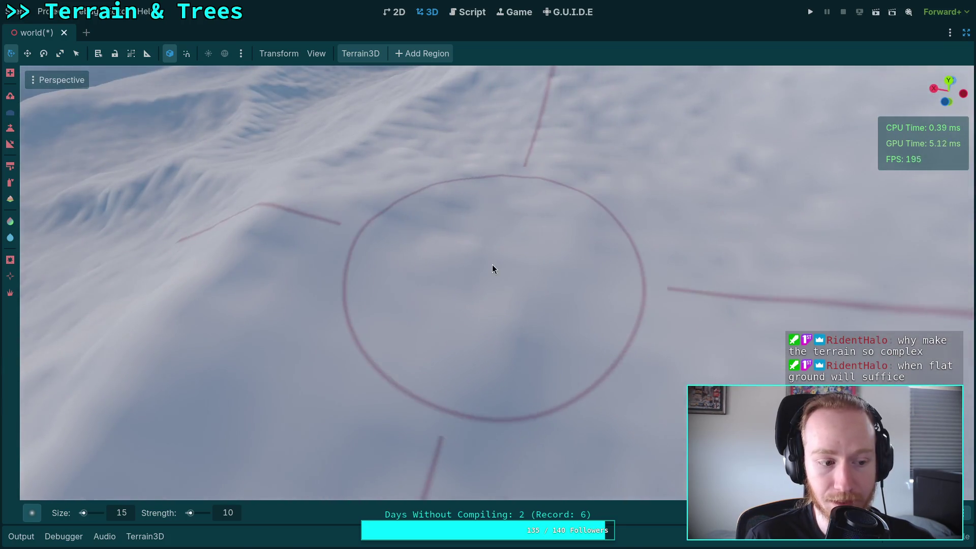
scroll(492, 266, up, 5)
scroll(452, 291, down, 3)
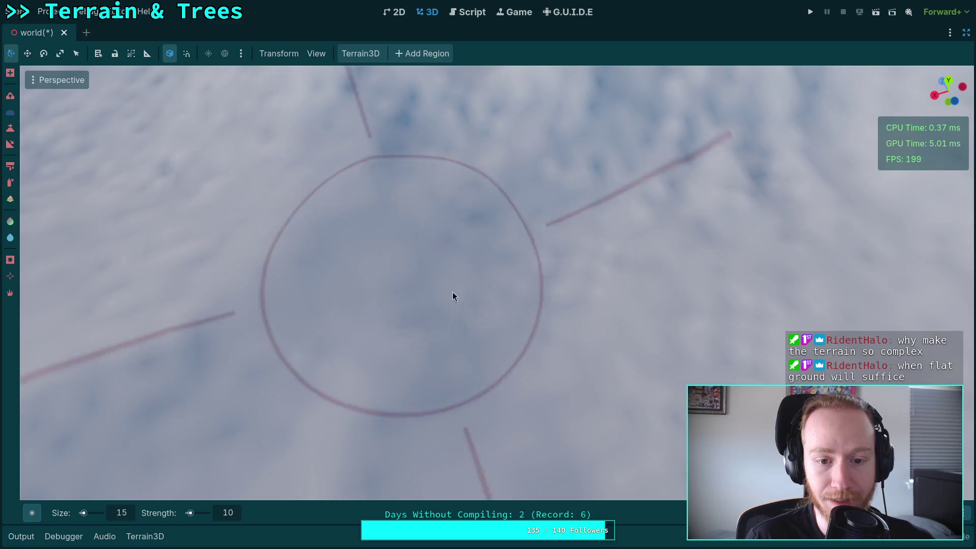
scroll(331, 234, up, 5)
scroll(273, 305, down, 5)
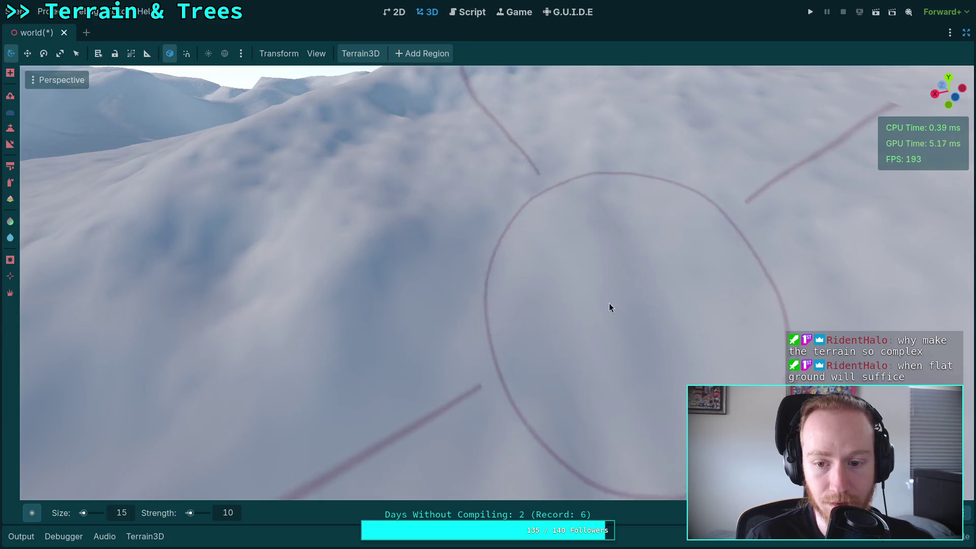
scroll(609, 303, up, 5)
scroll(615, 280, down, 3)
scroll(620, 261, up, 3)
scroll(557, 349, down, 4)
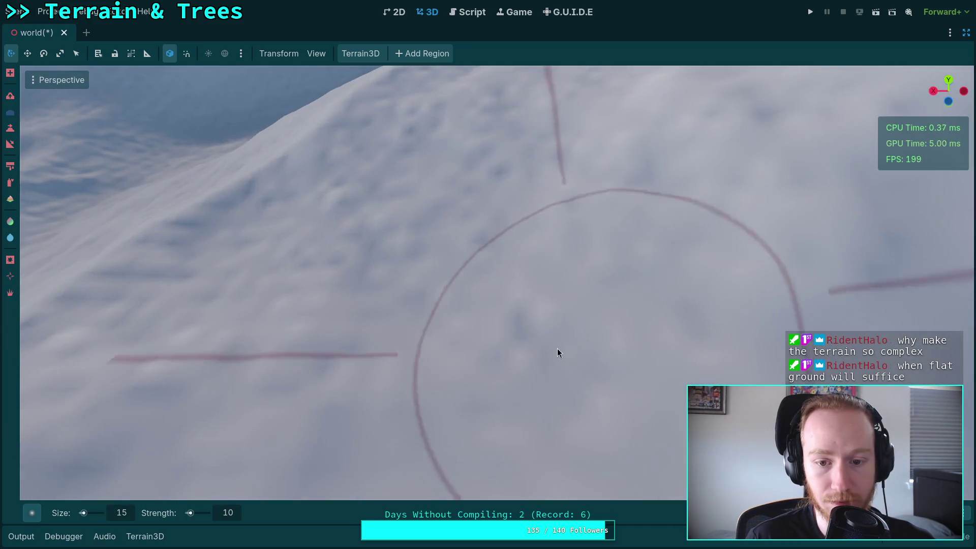
scroll(423, 262, up, 3)
scroll(417, 231, up, 3)
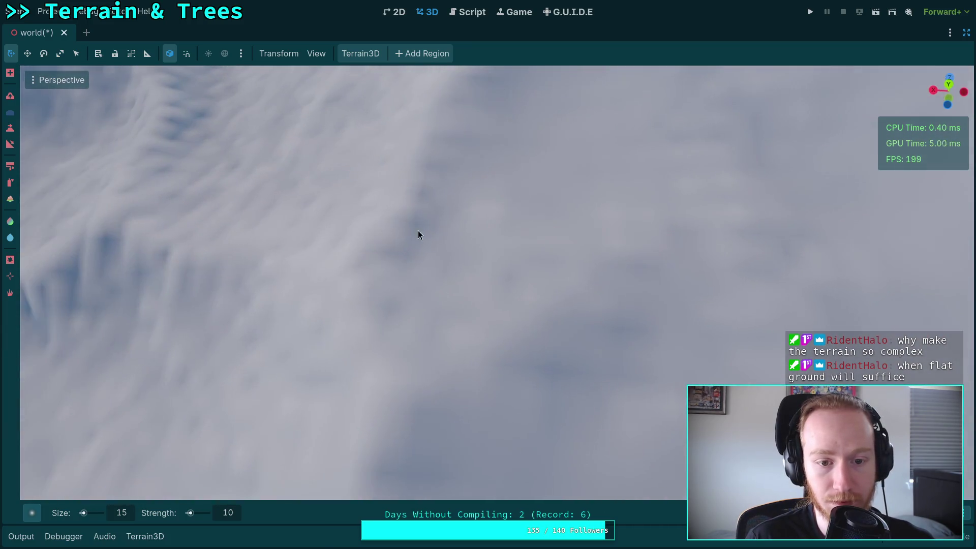
scroll(514, 260, down, 3)
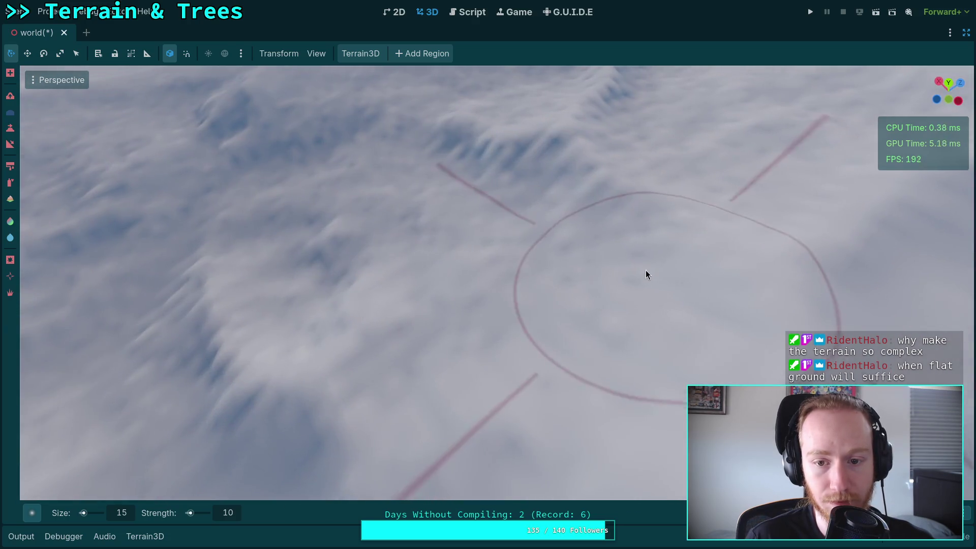
scroll(559, 229, down, 3)
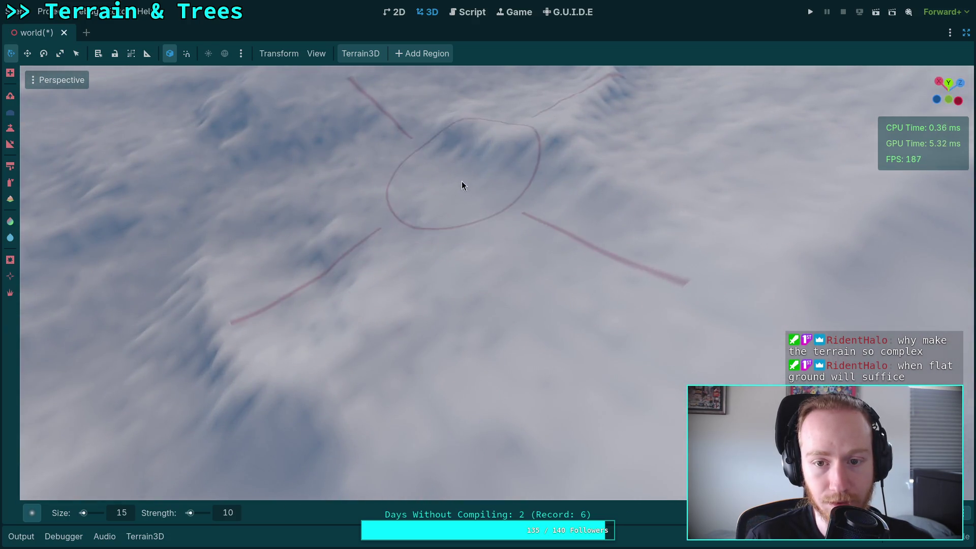
scroll(462, 182, up, 3)
scroll(351, 224, down, 2)
scroll(397, 264, up, 3)
scroll(432, 423, up, 3)
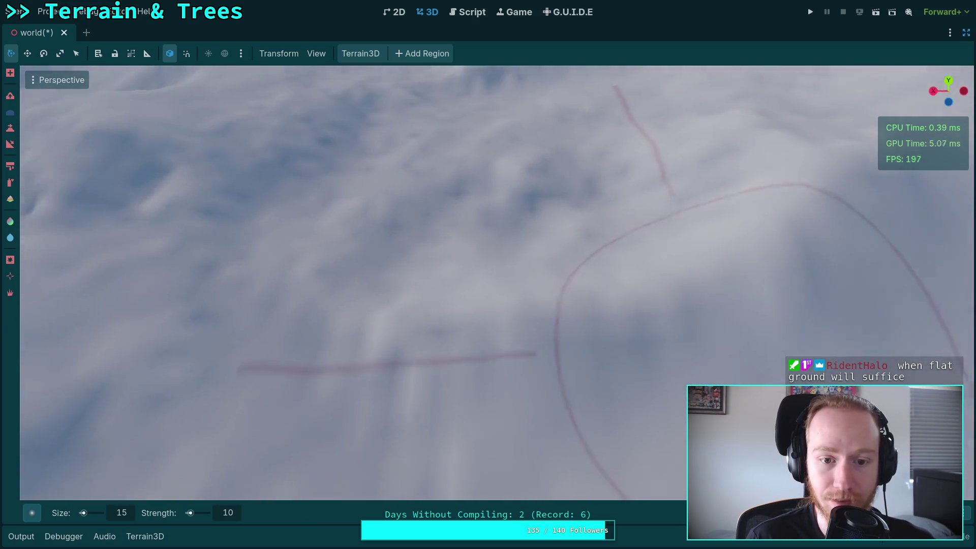
scroll(432, 424, down, 2)
scroll(384, 322, up, 2)
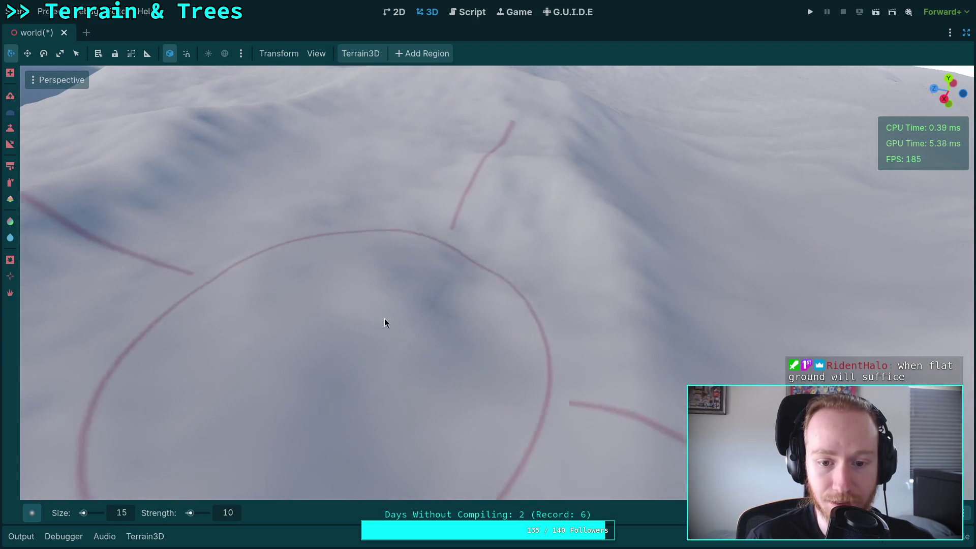
scroll(385, 319, down, 3)
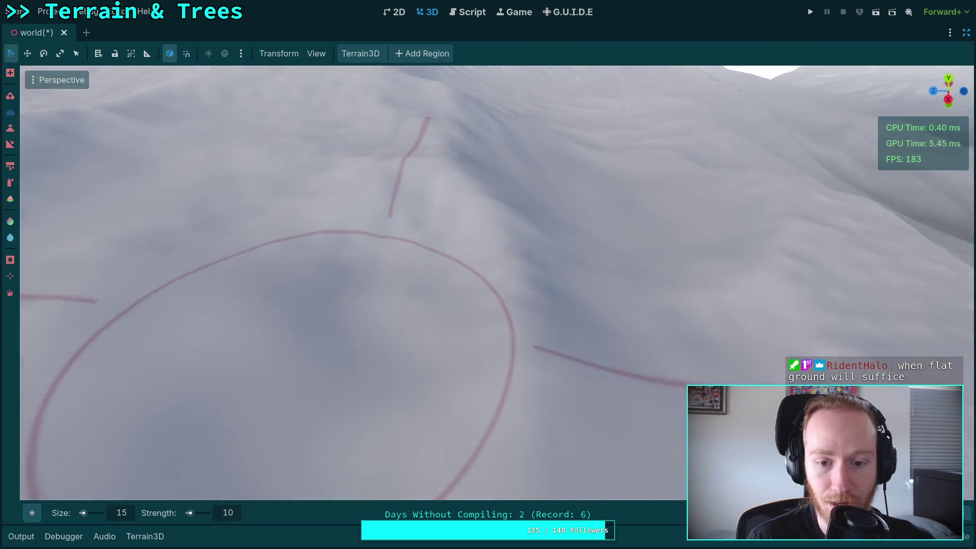
scroll(376, 269, up, 4)
scroll(416, 282, down, 3)
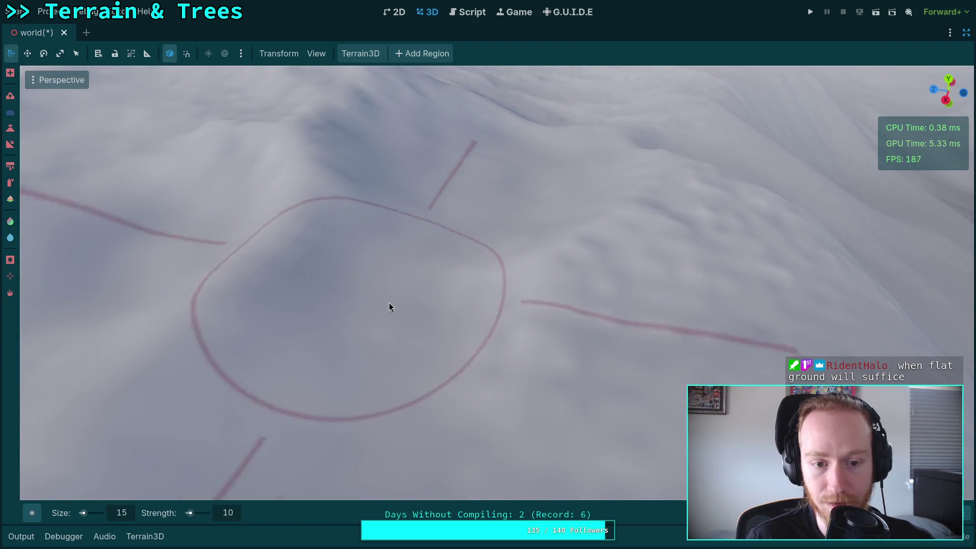
scroll(390, 305, up, 3)
scroll(510, 283, down, 3)
scroll(527, 298, up, 2)
scroll(530, 362, up, 2)
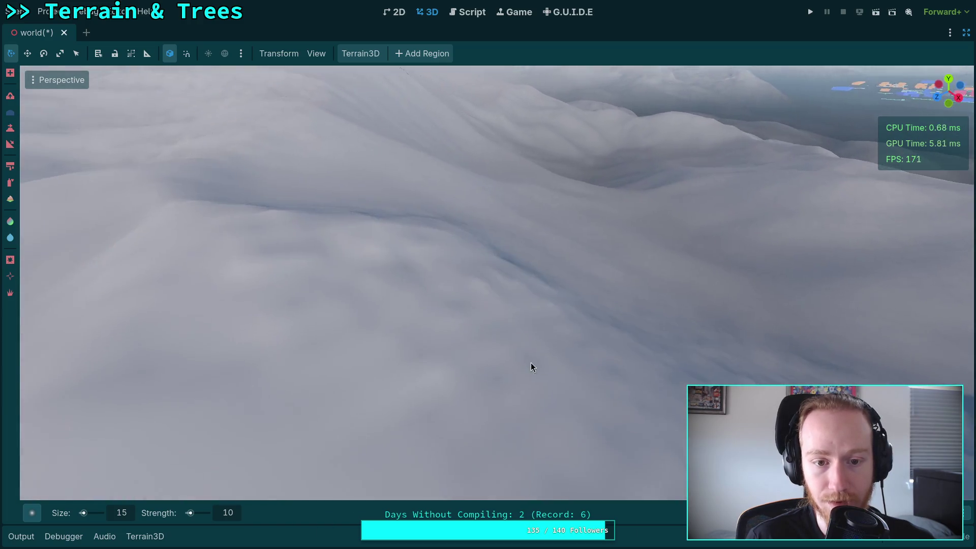
scroll(440, 313, down, 2)
Sculpt strokes that add ridges and relief across the snowy mountain slope.
drag(440, 313, 529, 294)
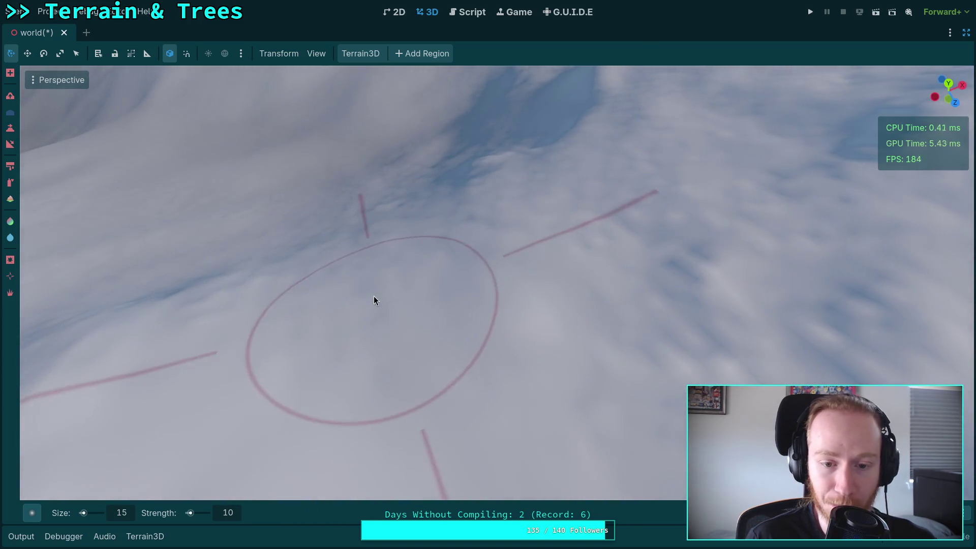
mouse_move(303, 318)
mouse_down()
mouse_move(310, 228)
mouse_move(342, 360)
mouse_move(559, 297)
mouse_move(374, 303)
mouse_move(468, 260)
mouse_move(283, 270)
mouse_move(333, 383)
mouse_up()
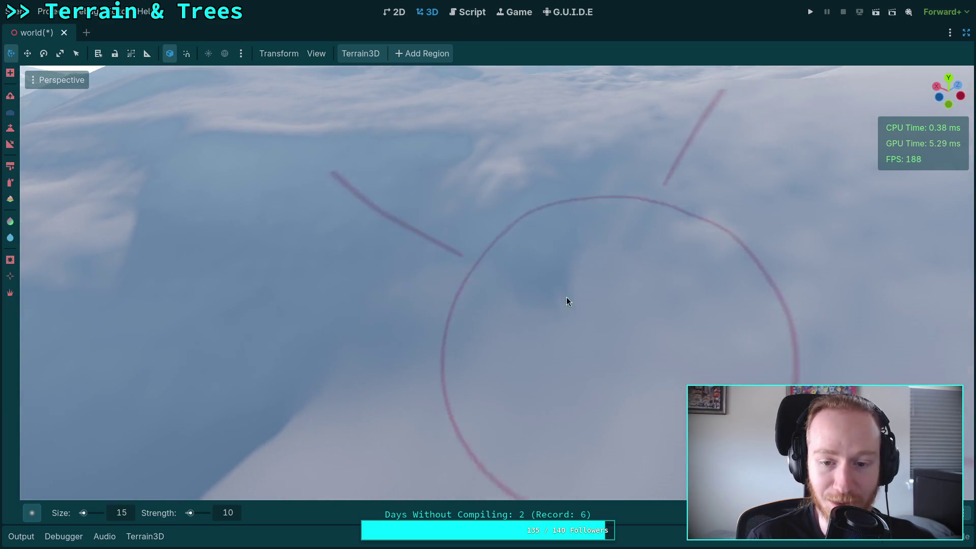
mouse_move(688, 196)
mouse_down()
mouse_move(605, 325)
mouse_move(534, 351)
mouse_move(524, 282)
mouse_move(306, 244)
mouse_move(314, 330)
mouse_move(371, 270)
mouse_move(549, 292)
mouse_move(394, 190)
mouse_move(649, 324)
mouse_move(283, 300)
mouse_move(510, 307)
mouse_move(501, 347)
mouse_move(443, 177)
mouse_move(459, 264)
mouse_move(640, 344)
mouse_move(458, 366)
mouse_move(305, 379)
mouse_move(395, 358)
mouse_move(361, 336)
mouse_move(355, 235)
mouse_move(456, 157)
mouse_move(636, 209)
mouse_move(446, 328)
mouse_move(453, 235)
mouse_move(544, 153)
mouse_move(462, 330)
mouse_move(462, 352)
mouse_move(547, 359)
mouse_move(368, 305)
mouse_move(326, 338)
mouse_move(571, 292)
mouse_move(340, 290)
mouse_move(595, 260)
mouse_move(447, 427)
mouse_move(361, 172)
mouse_up()
mouse_move(449, 206)
mouse_down()
mouse_move(341, 234)
mouse_move(395, 342)
mouse_move(416, 337)
mouse_move(330, 376)
mouse_move(331, 388)
mouse_move(458, 316)
mouse_move(436, 290)
mouse_move(555, 324)
mouse_move(502, 429)
mouse_move(311, 254)
mouse_move(458, 216)
mouse_move(333, 300)
mouse_move(525, 355)
mouse_move(263, 254)
mouse_move(447, 325)
mouse_move(398, 227)
mouse_move(594, 148)
mouse_move(490, 207)
mouse_move(382, 179)
mouse_move(559, 224)
mouse_move(366, 276)
mouse_move(496, 311)
mouse_move(567, 220)
mouse_move(582, 294)
mouse_move(510, 370)
mouse_move(300, 267)
mouse_move(305, 355)
mouse_move(226, 268)
mouse_move(627, 246)
mouse_move(419, 196)
mouse_move(483, 216)
mouse_move(632, 360)
mouse_move(447, 249)
mouse_move(525, 211)
mouse_move(487, 219)
mouse_move(498, 239)
mouse_move(493, 224)
mouse_move(488, 244)
mouse_move(483, 188)
mouse_move(371, 197)
mouse_move(361, 222)
mouse_move(361, 209)
mouse_move(552, 228)
mouse_up()
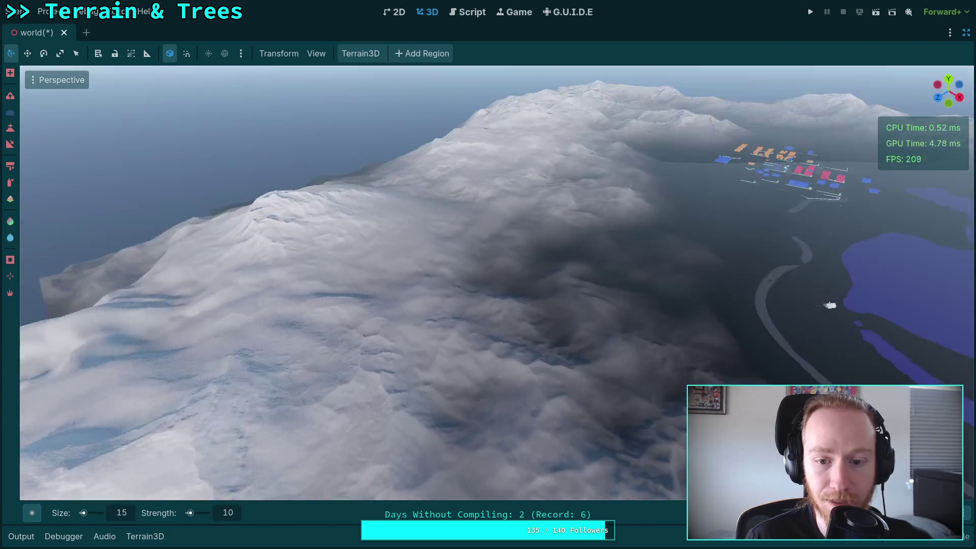
Fly the camera with WASD freelook over the reshaped snowy peak to inspect it.
scroll(488, 283, up, 3)
key(w)
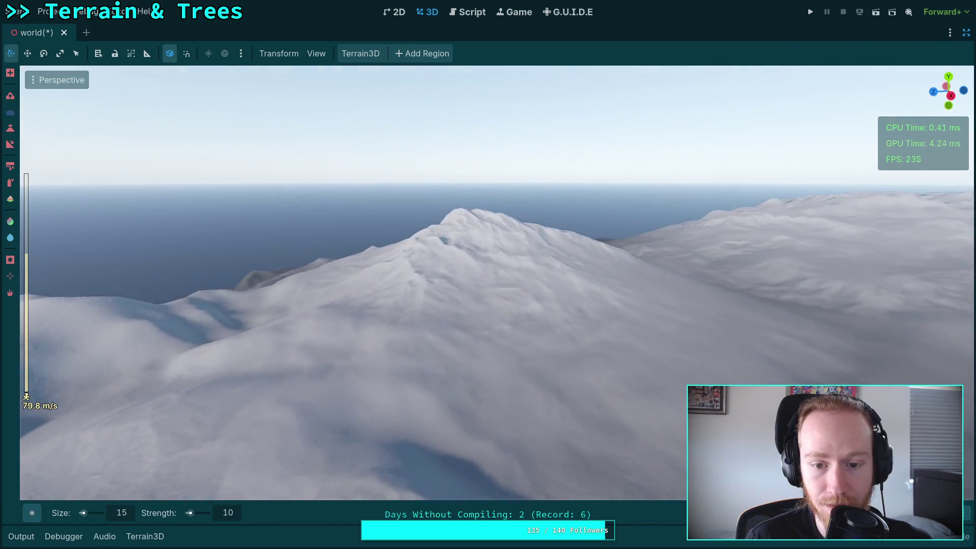
key(w)
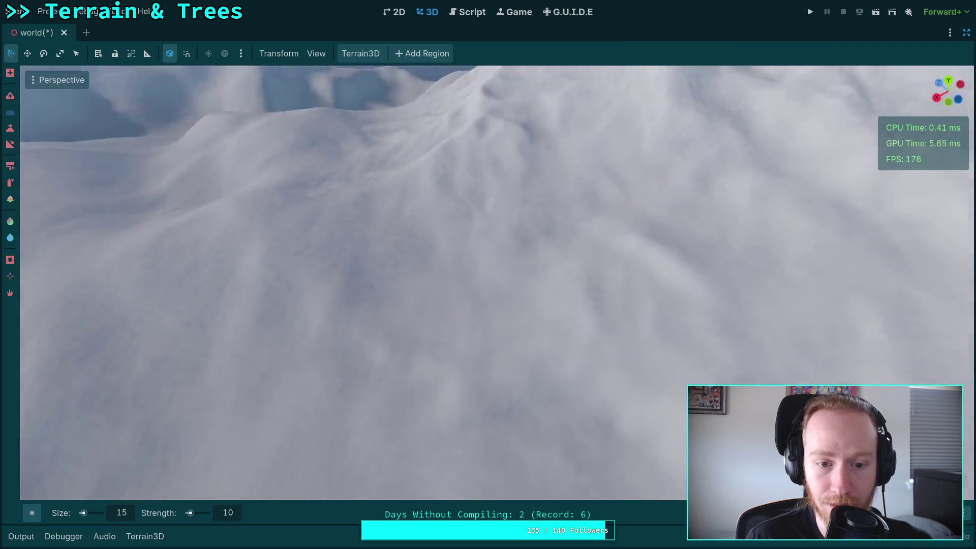
key(w)
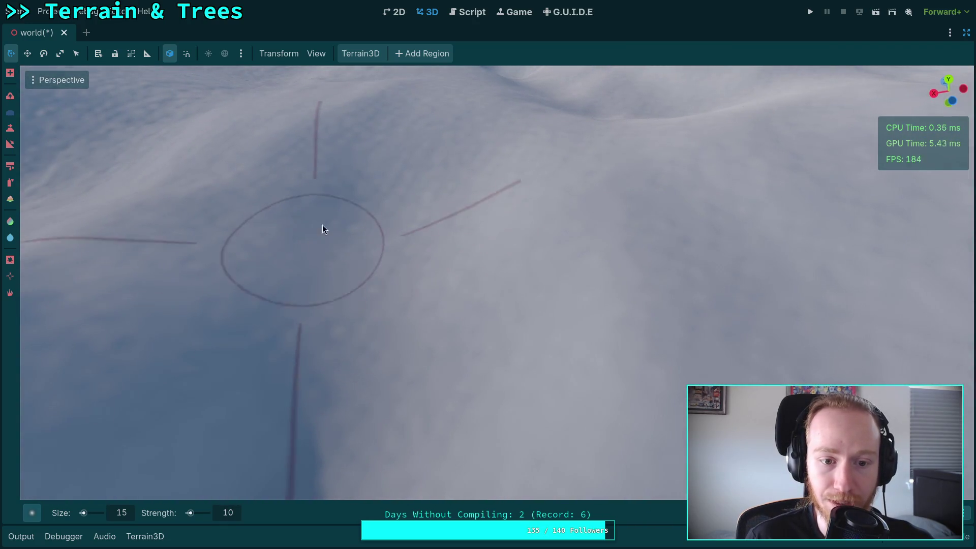
key(w)
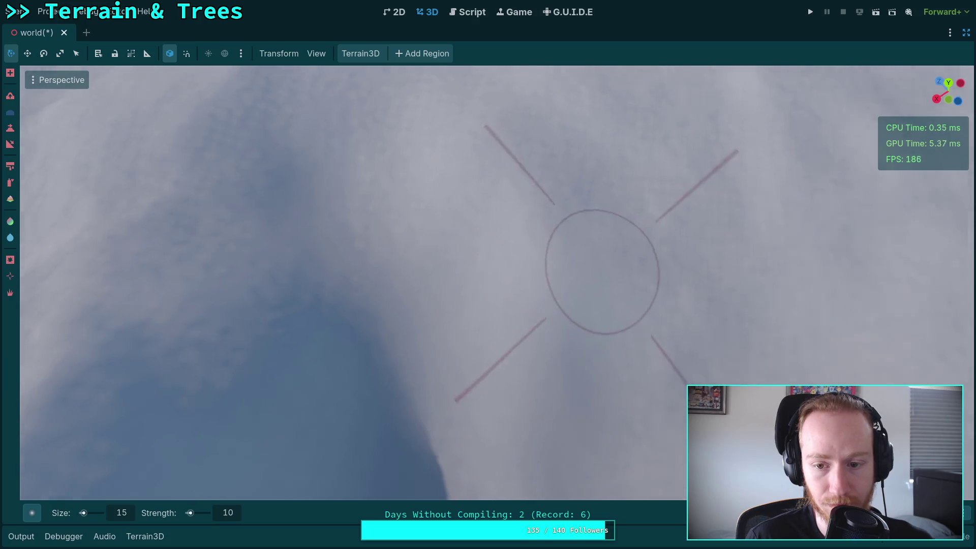
key(w)
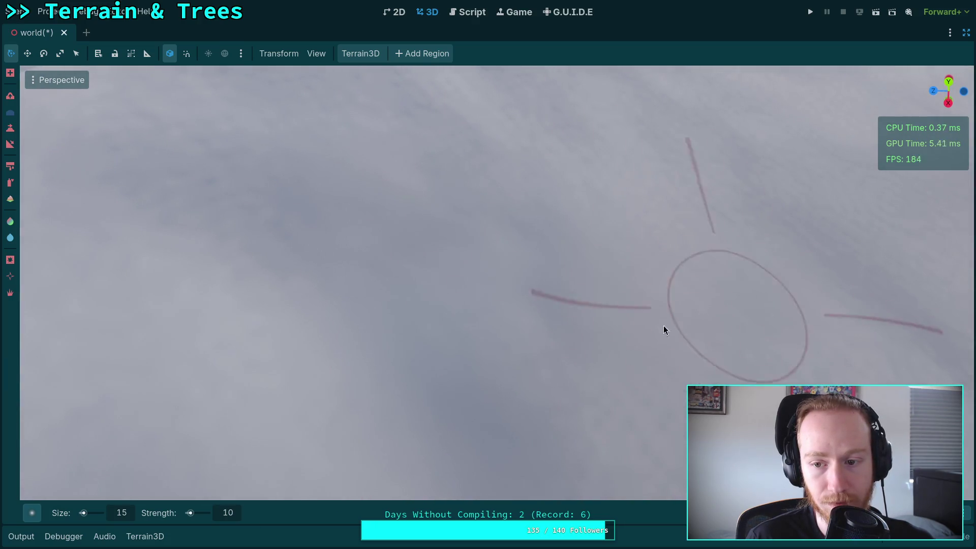
key(s)
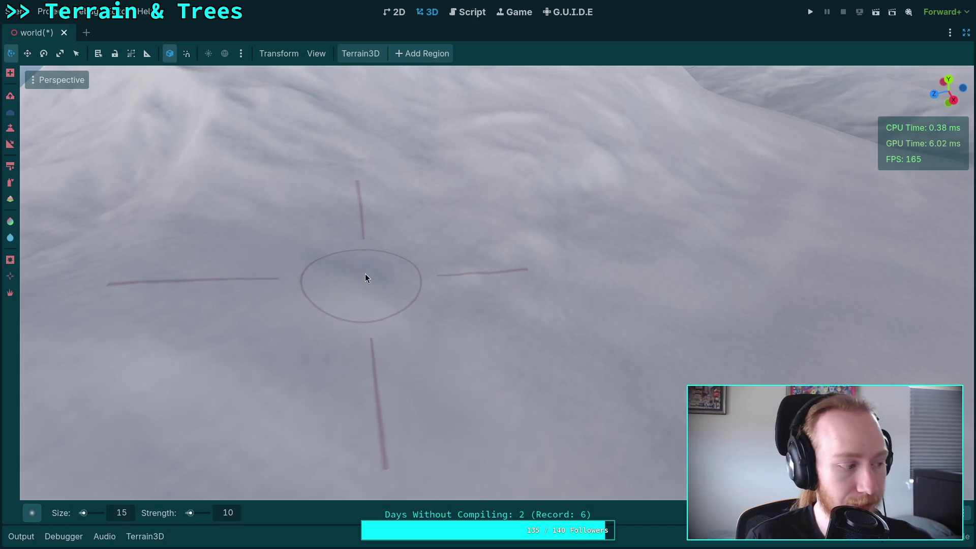
key(w)
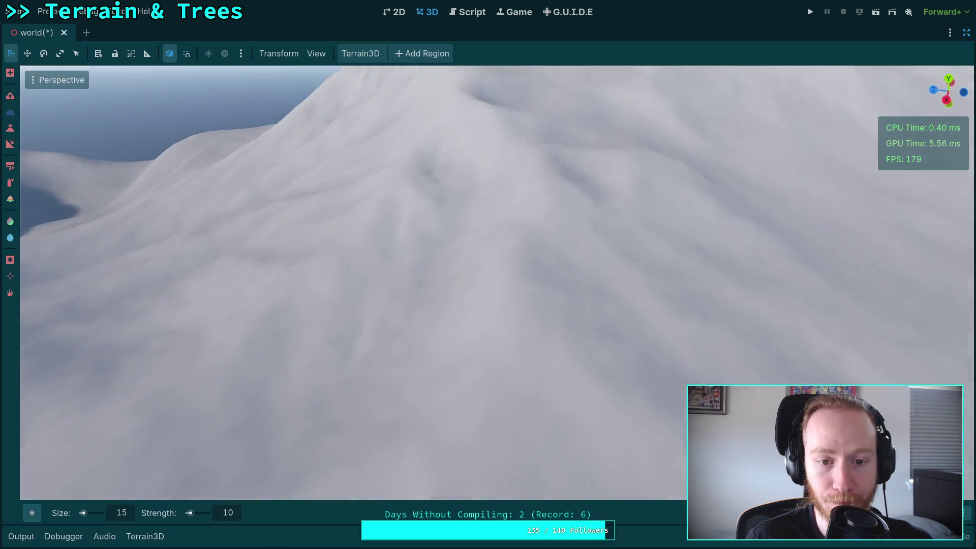
key(s)
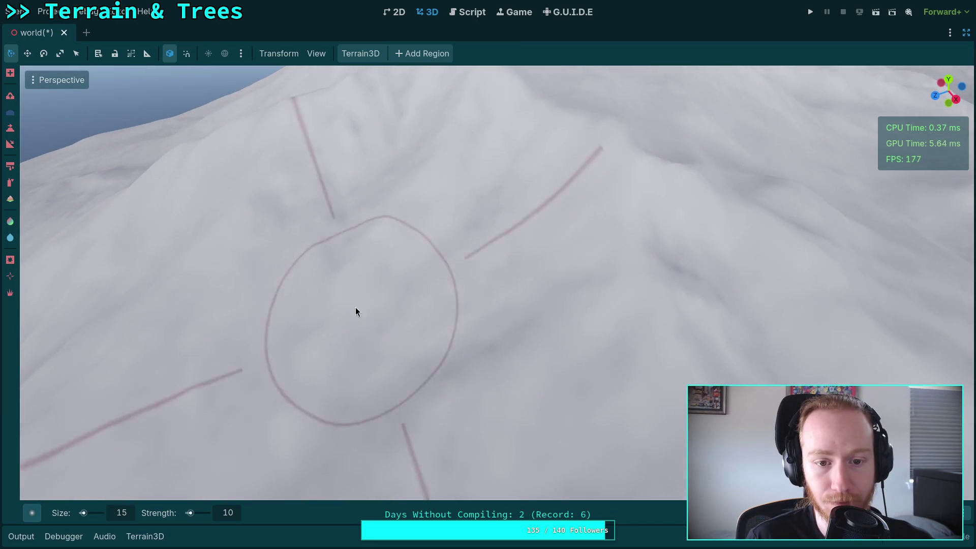
key(w)
key(w)
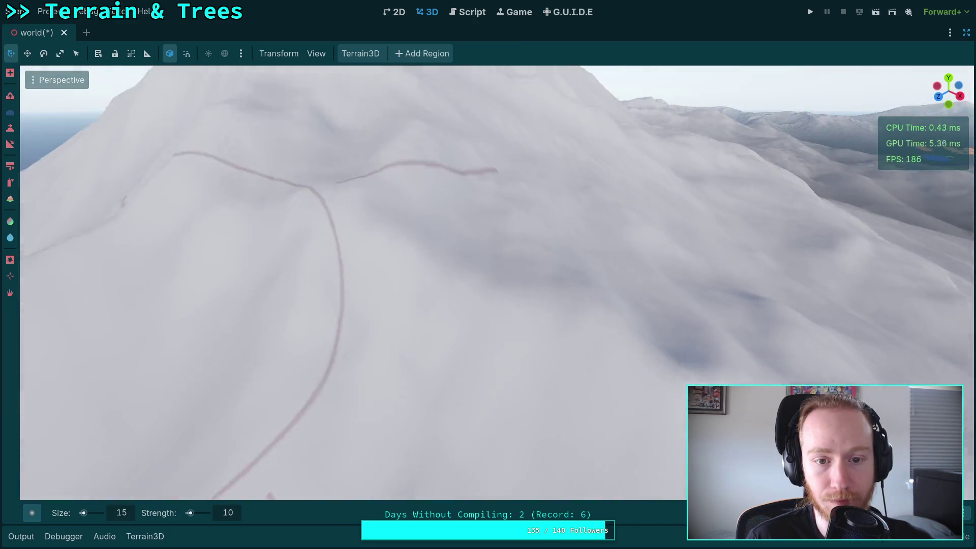
scroll(320, 238, up, 3)
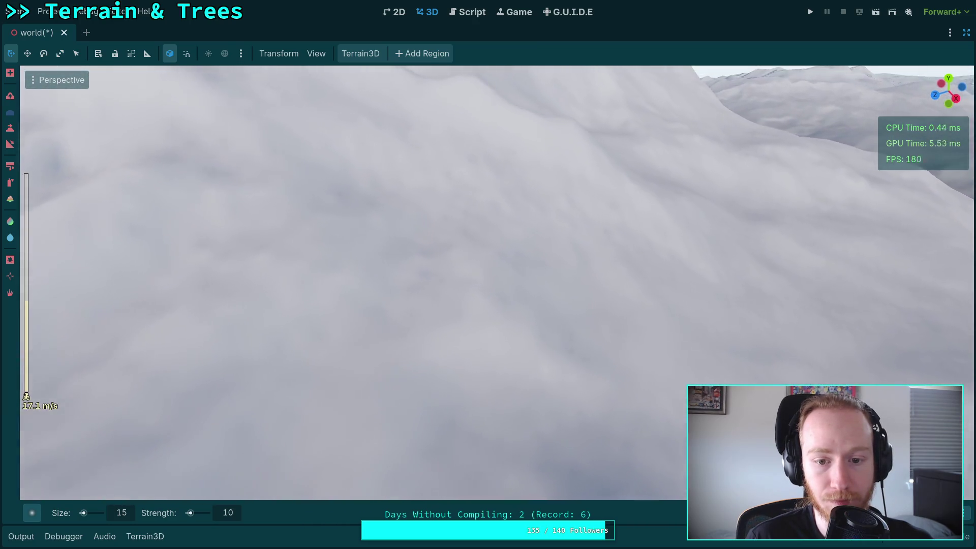
key(s)
key(s)
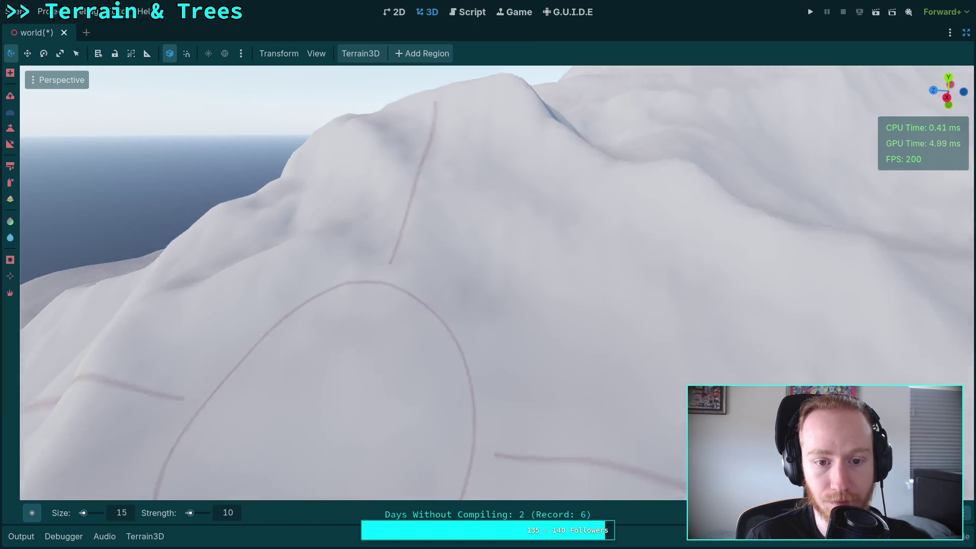
scroll(383, 331, up, 3)
scroll(122, 520, down, 5)
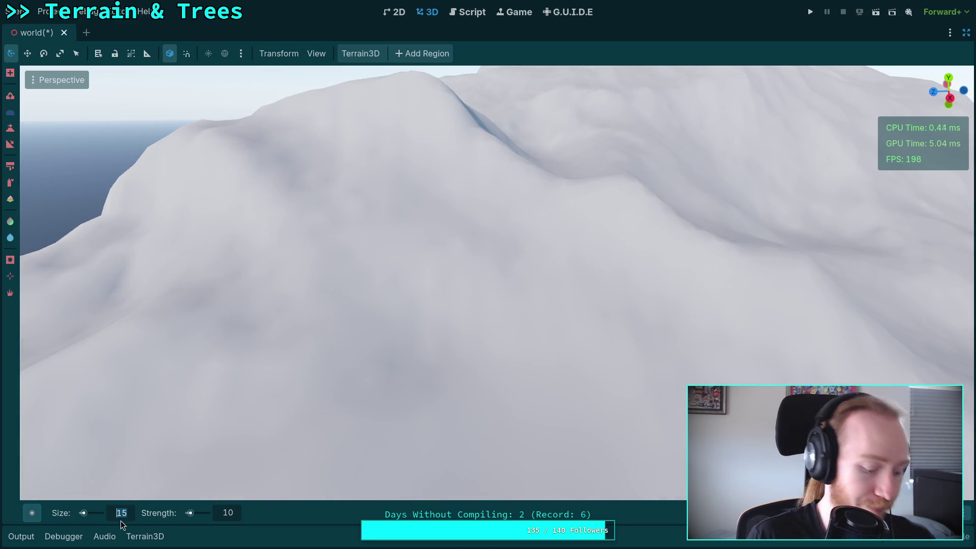
scroll(447, 262, down, 3)
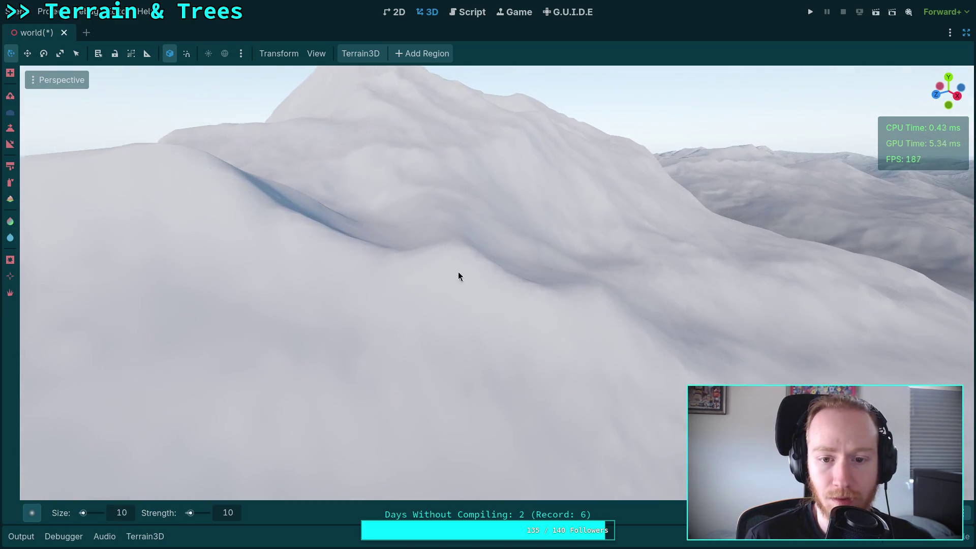
scroll(434, 354, up, 5)
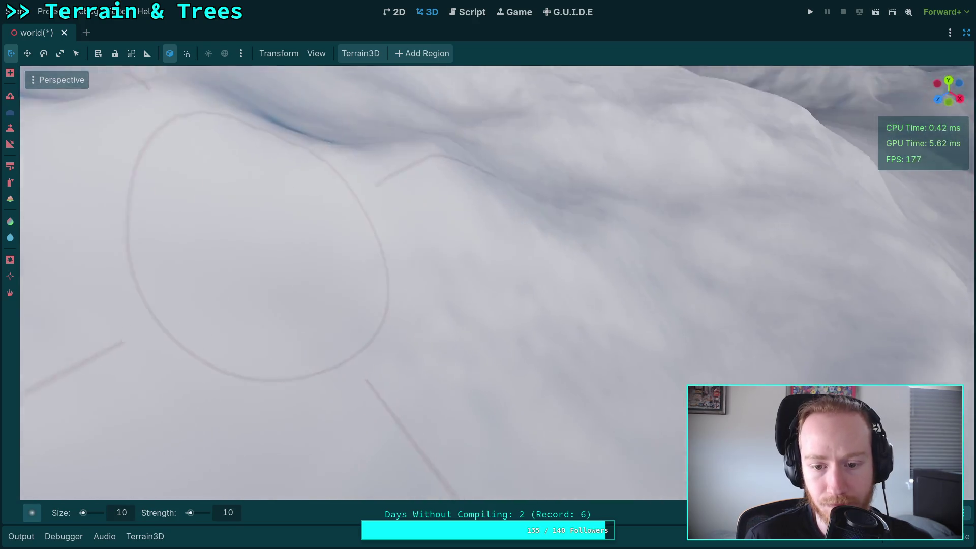
scroll(394, 320, down, 3)
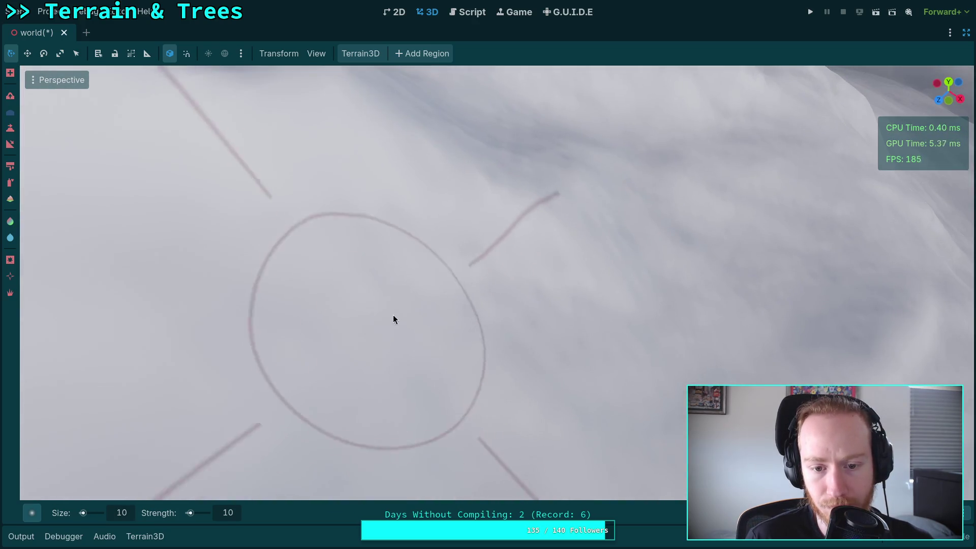
scroll(569, 334, up, 5)
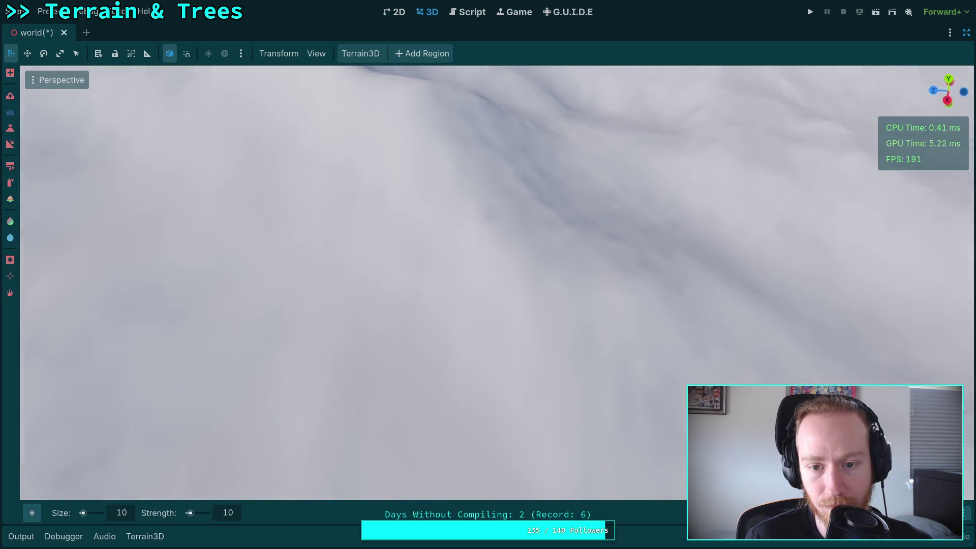
scroll(558, 330, down, 3)
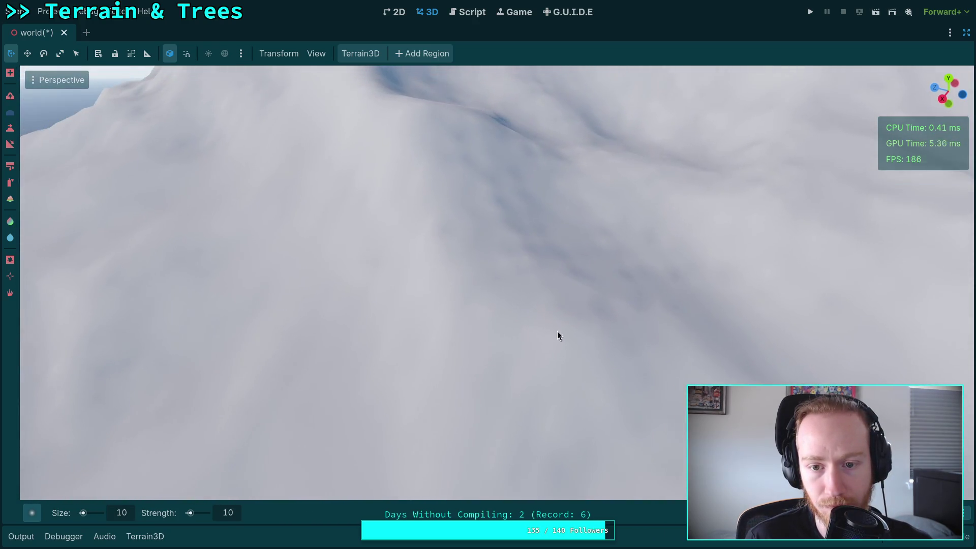
scroll(512, 233, up, 6)
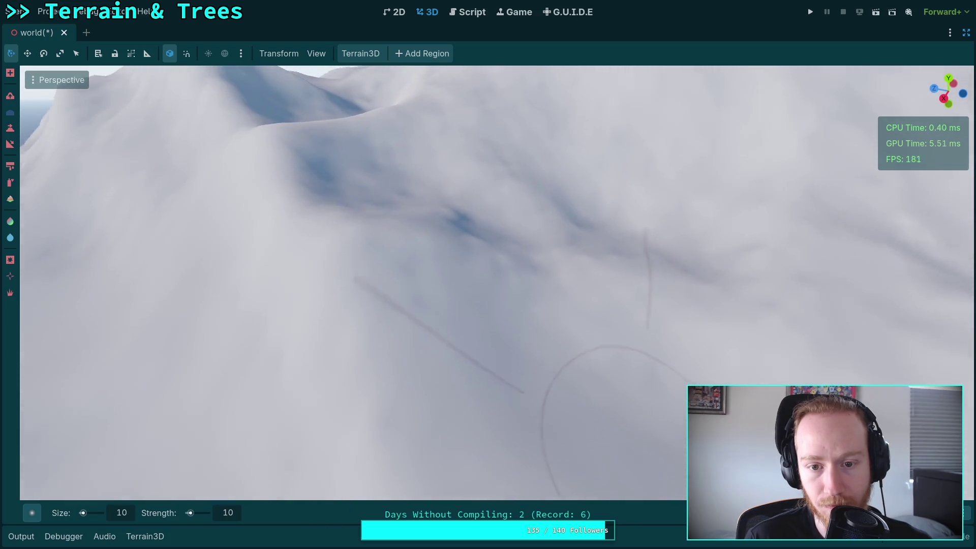
scroll(557, 307, down, 3)
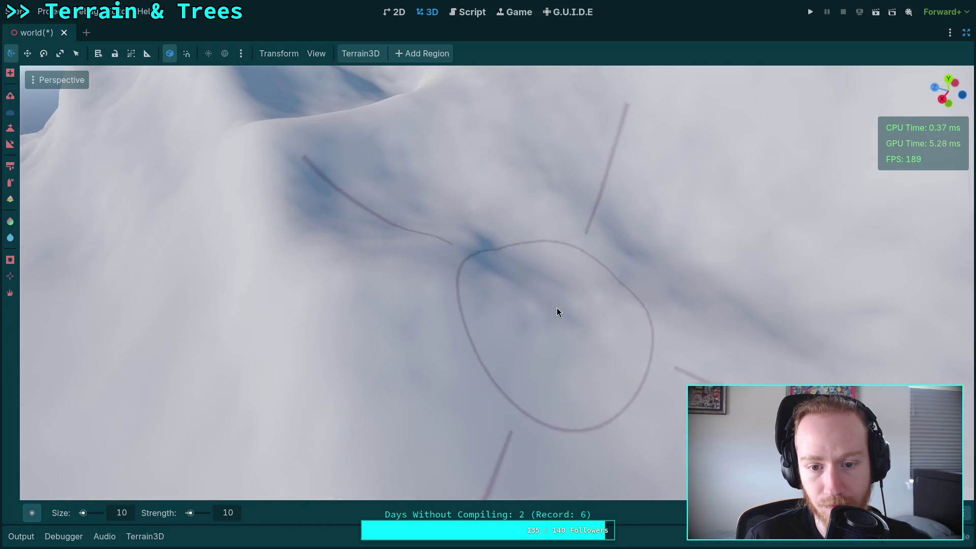
scroll(401, 230, up, 5)
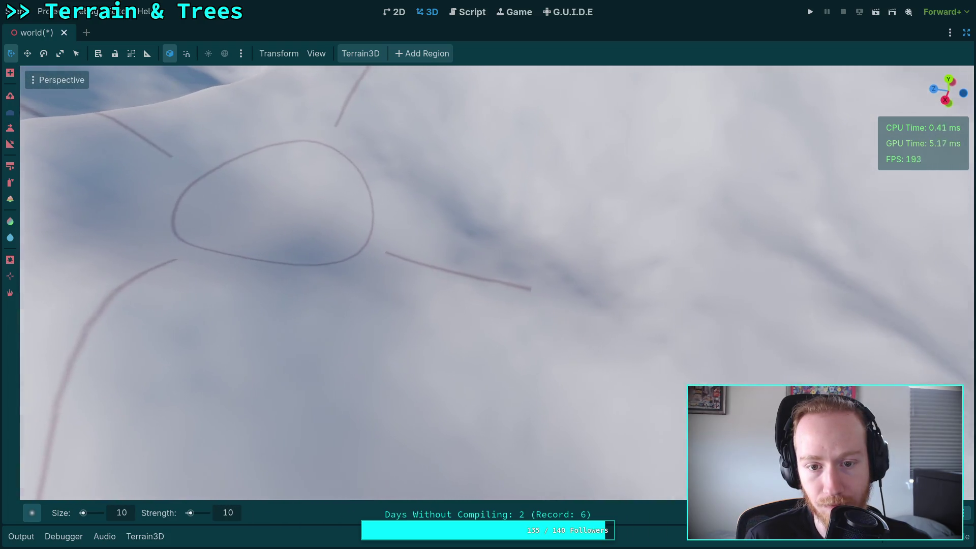
scroll(511, 260, down, 3)
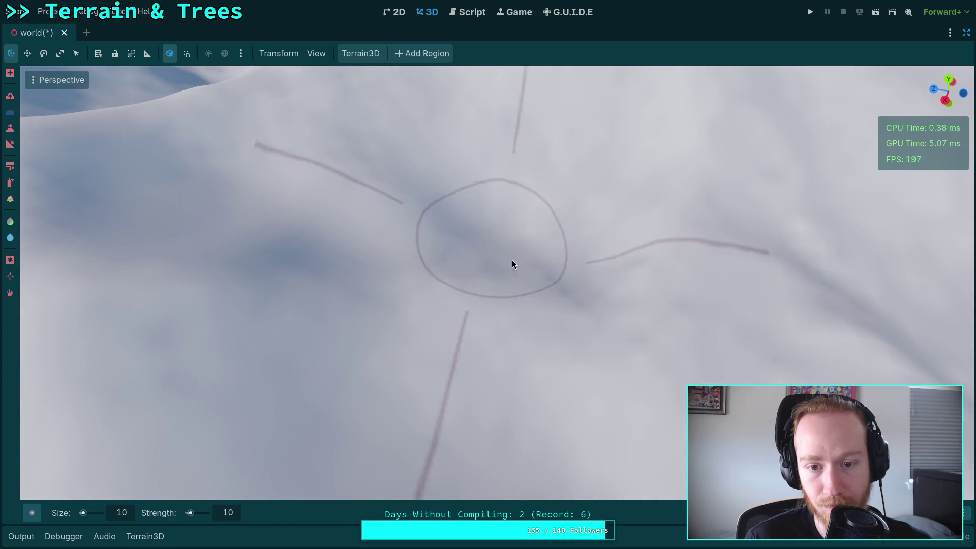
scroll(511, 260, up, 3)
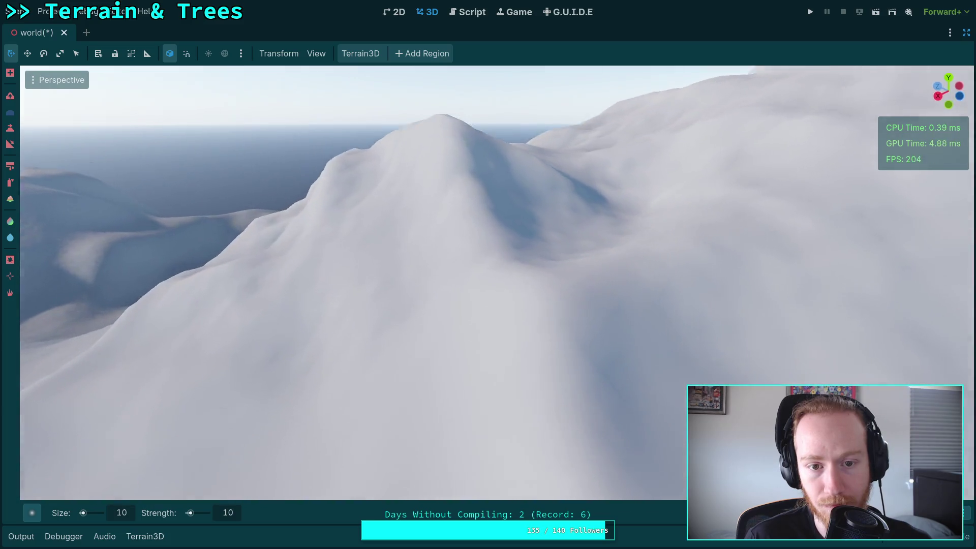
scroll(471, 291, up, 5)
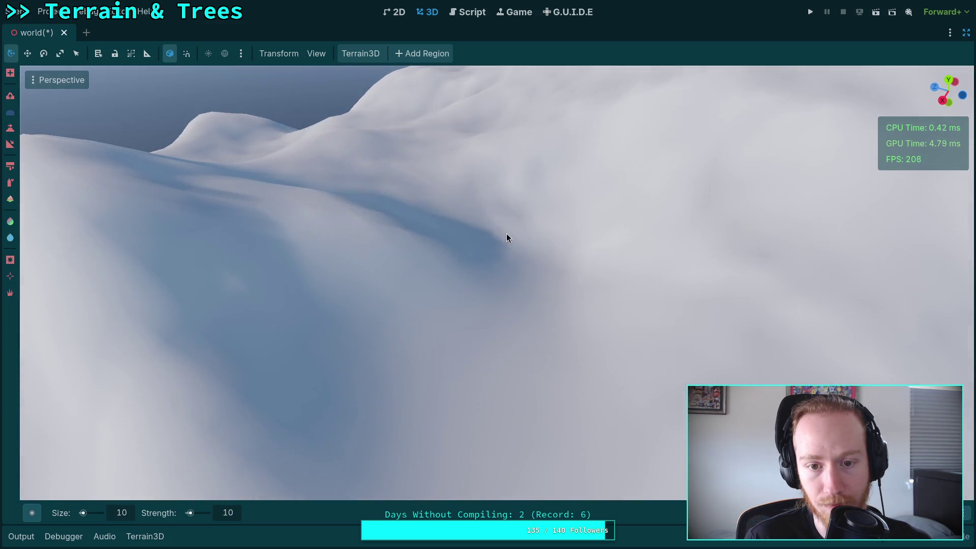
scroll(507, 238, down, 3)
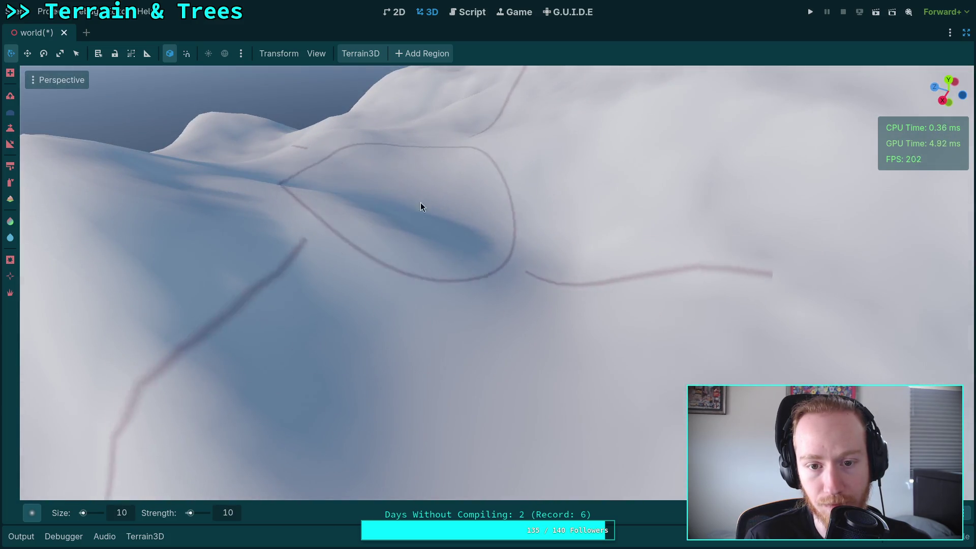
scroll(420, 202, up, 5)
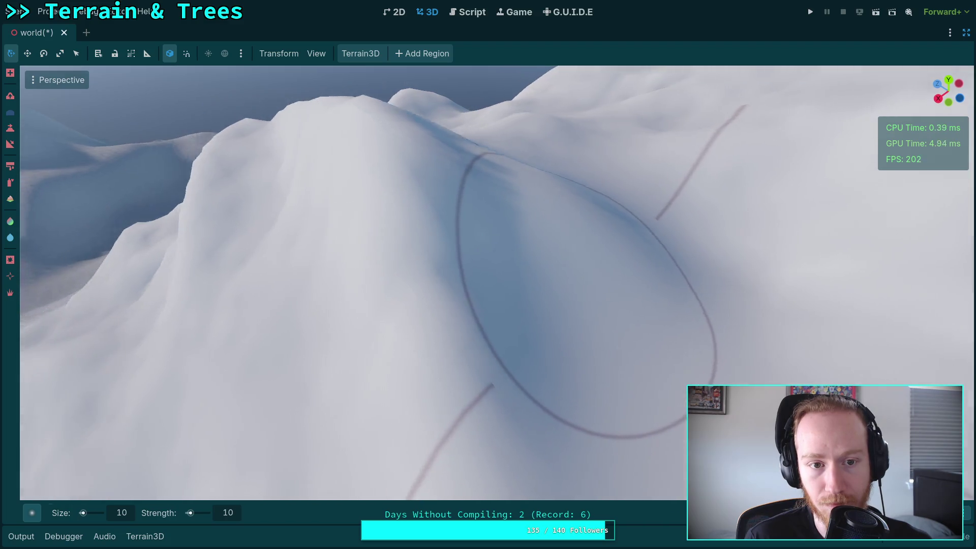
scroll(413, 291, down, 3)
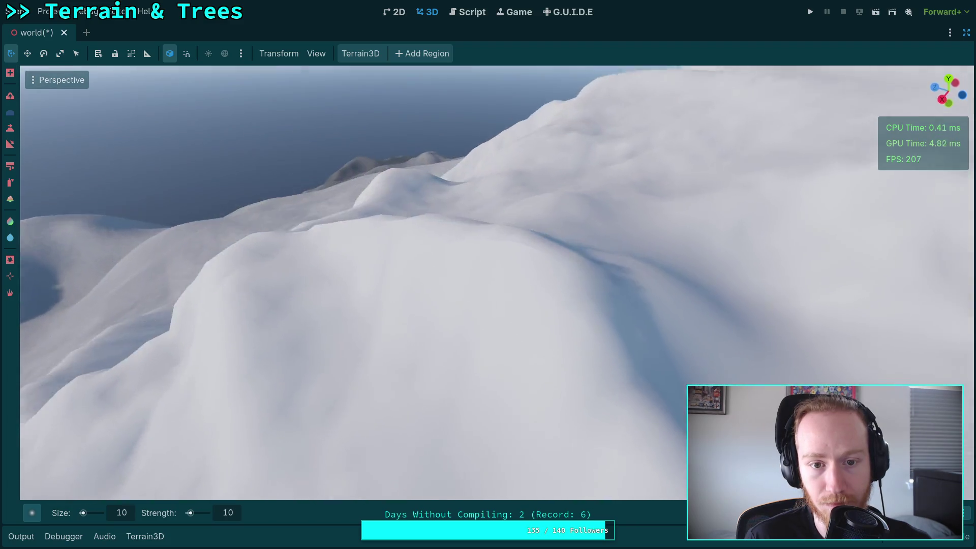
scroll(414, 290, up, 4)
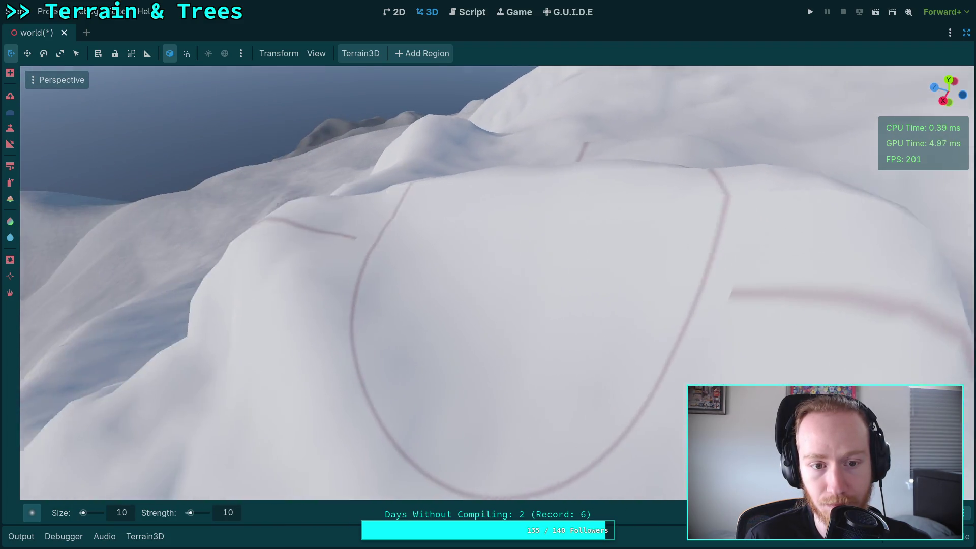
scroll(423, 279, down, 2)
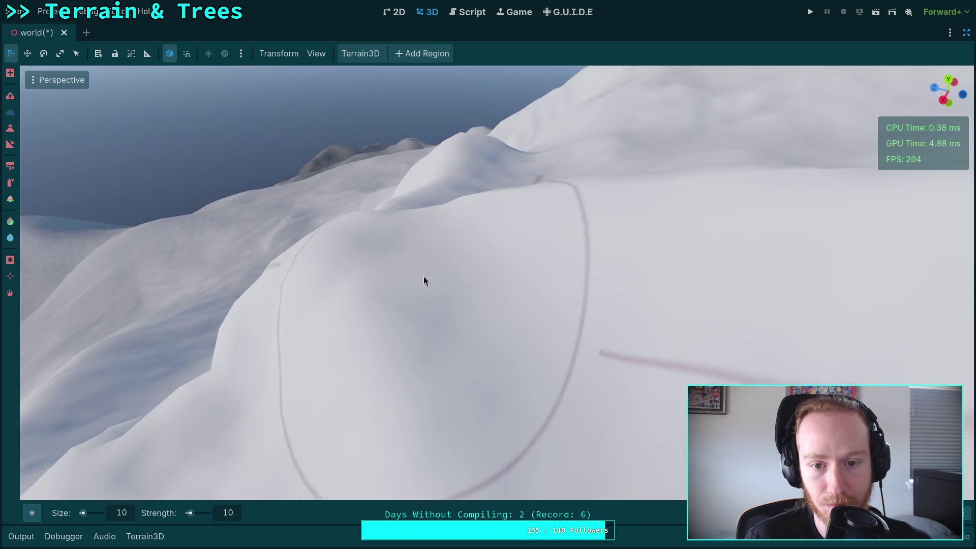
scroll(490, 280, up, 2)
scroll(490, 279, down, 4)
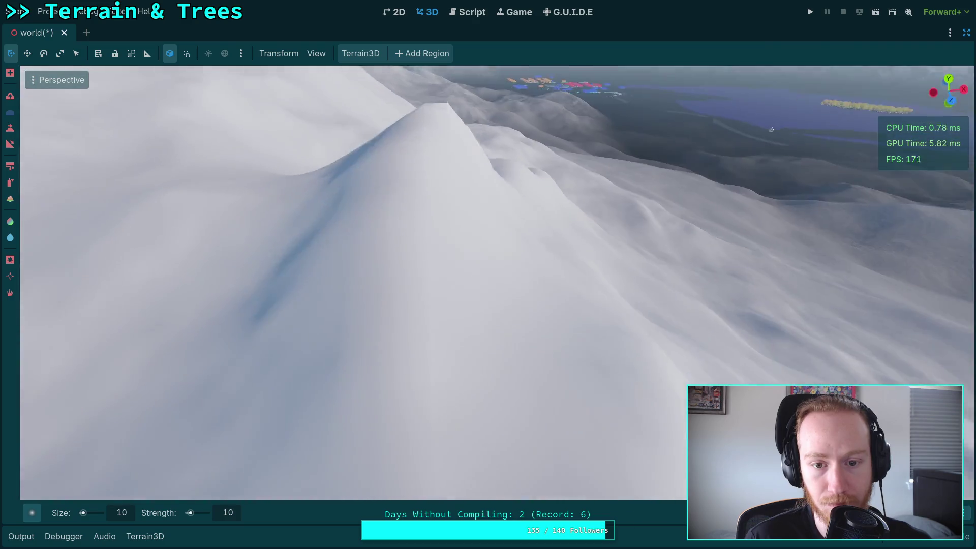
scroll(336, 312, down, 3)
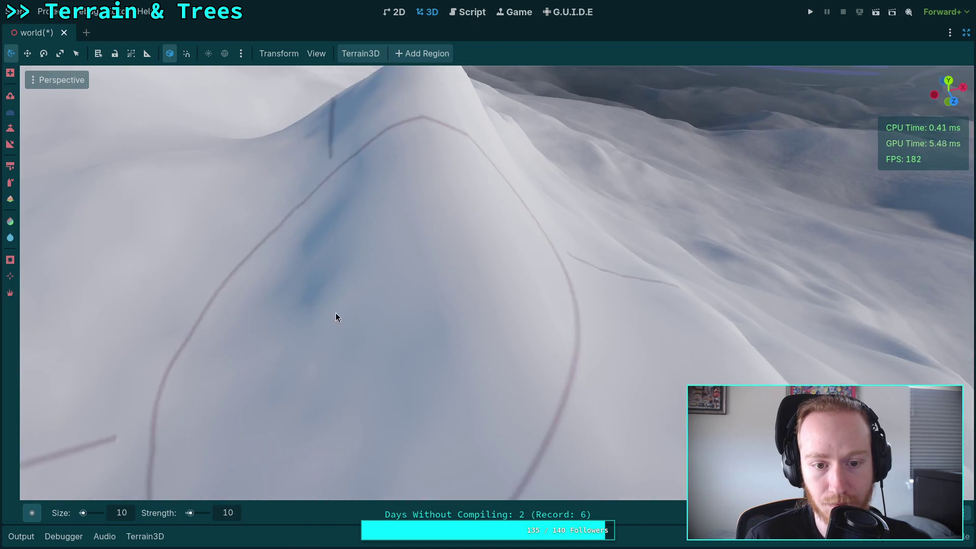
scroll(329, 307, up, 5)
scroll(371, 300, down, 5)
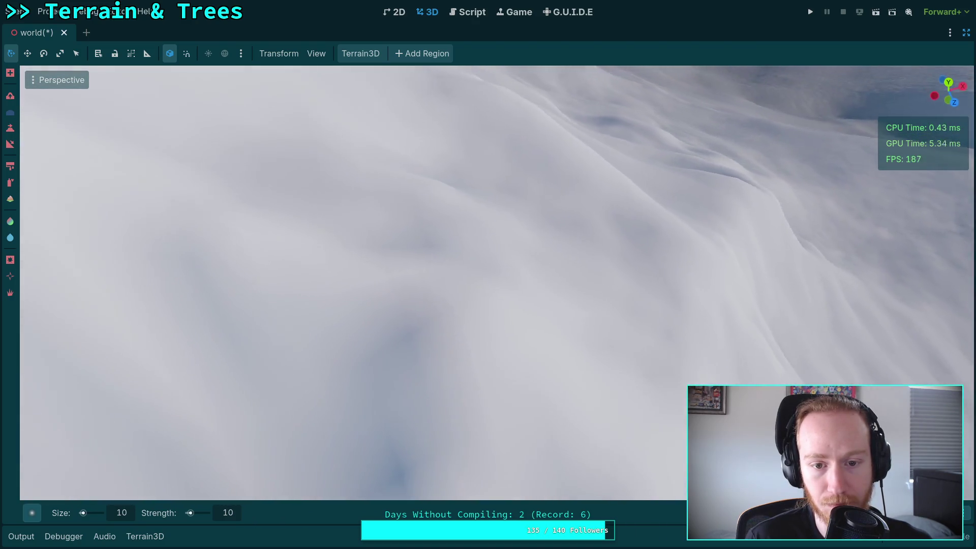
scroll(519, 262, up, 4)
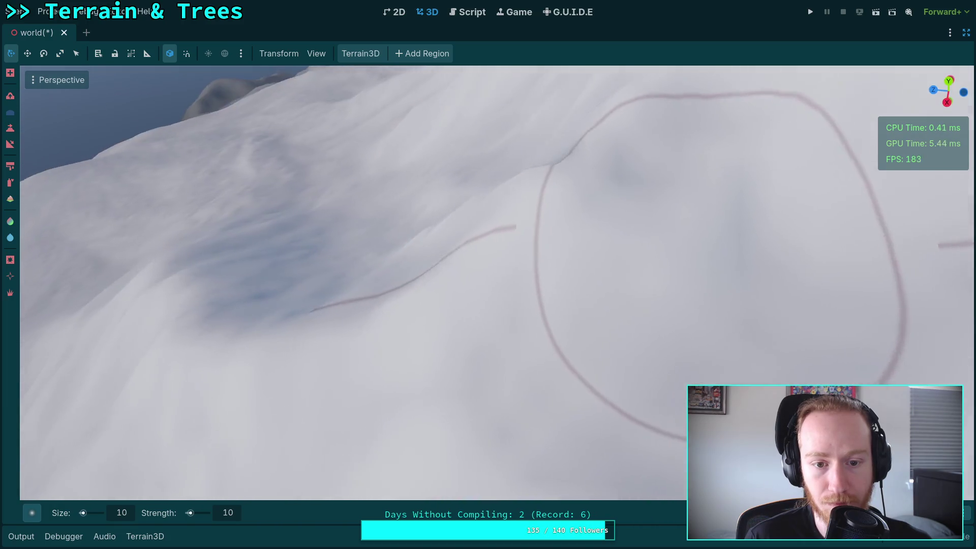
scroll(422, 281, down, 5)
scroll(510, 273, up, 2)
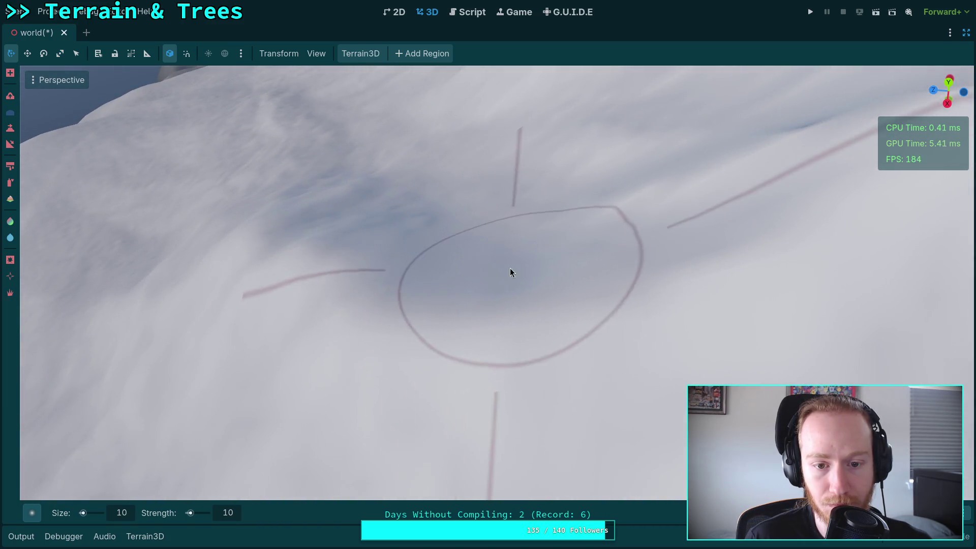
scroll(510, 273, down, 5)
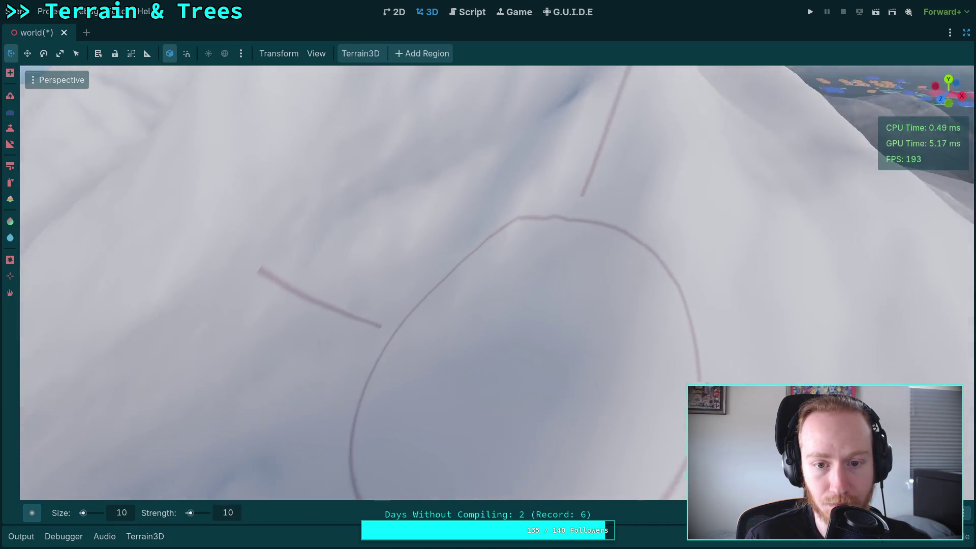
scroll(510, 273, down, 5)
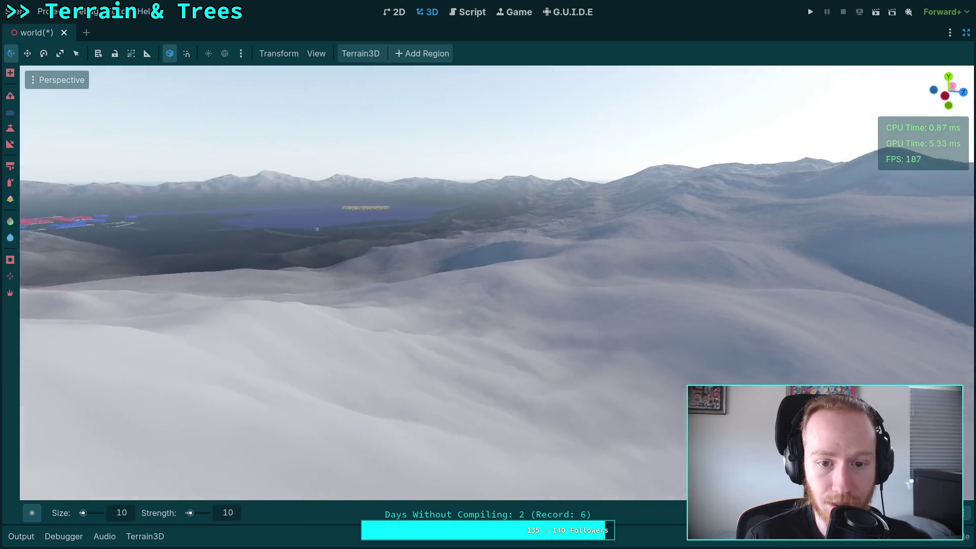
scroll(412, 191, down, 3)
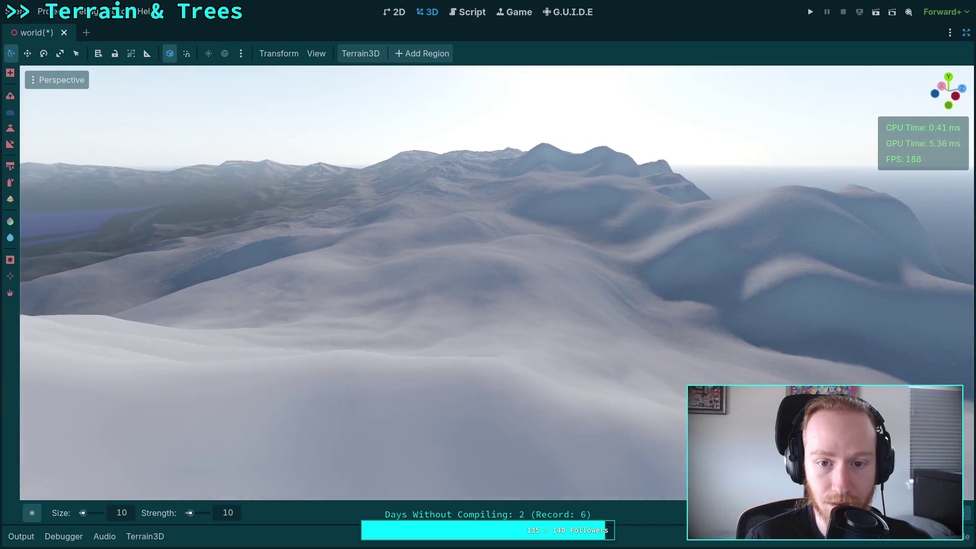
scroll(412, 192, down, 5)
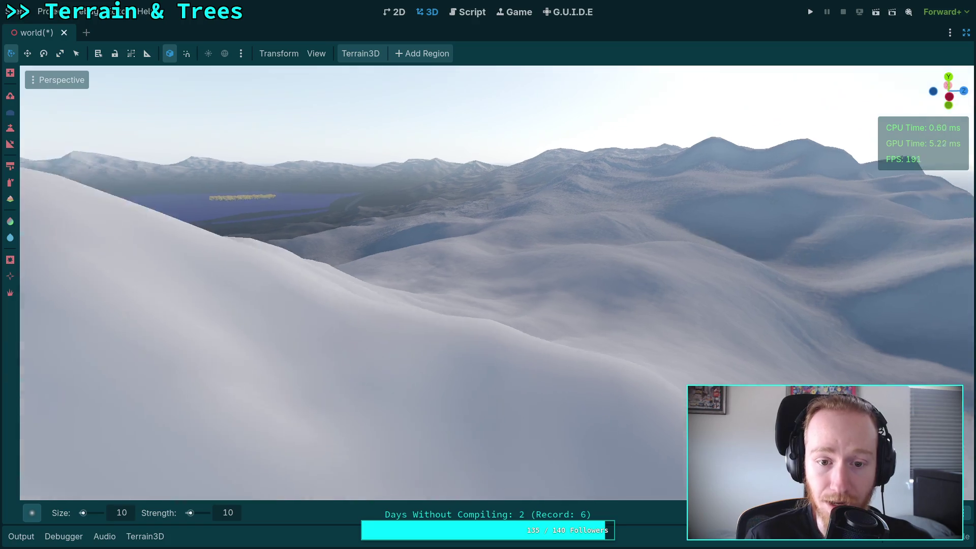
scroll(381, 320, up, 5)
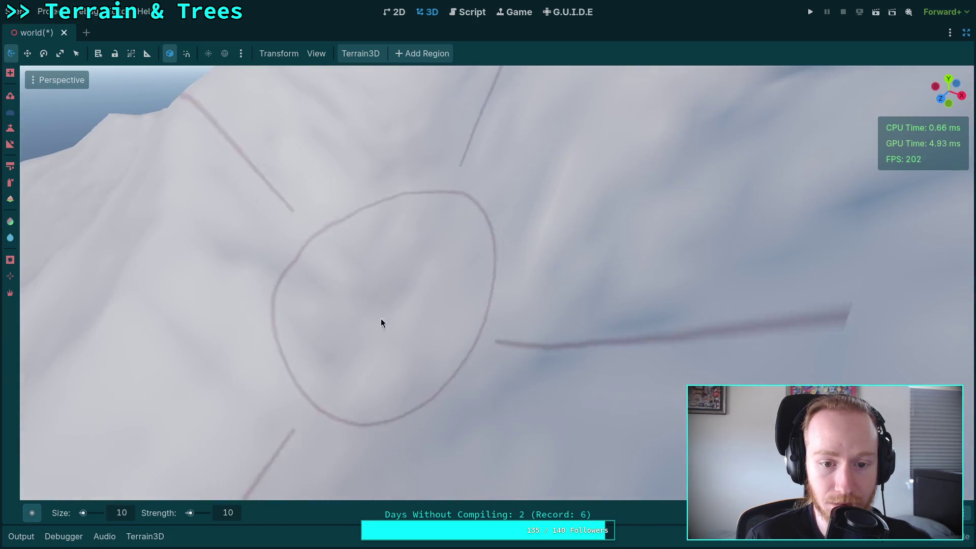
scroll(587, 236, down, 5)
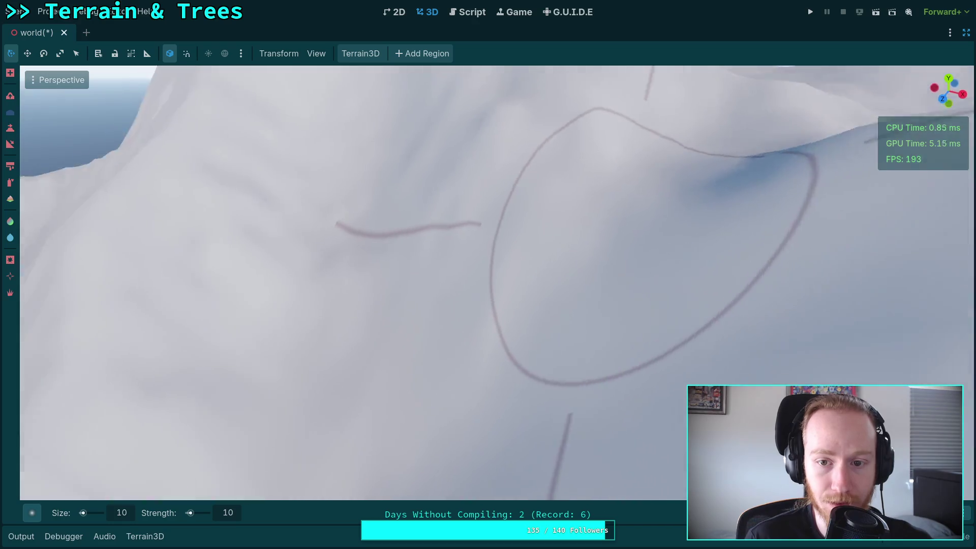
scroll(356, 277, up, 5)
scroll(459, 266, down, 3)
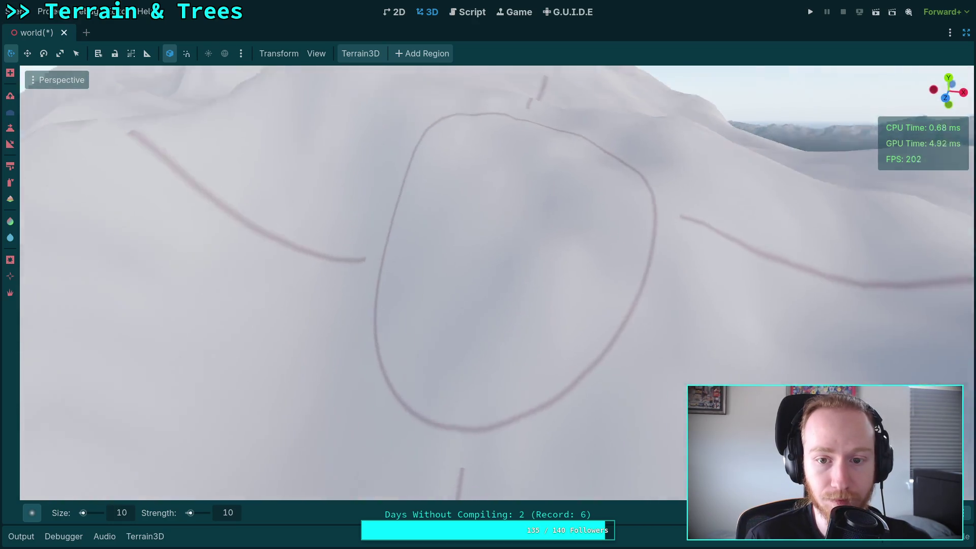
scroll(513, 244, up, 5)
scroll(452, 218, down, 3)
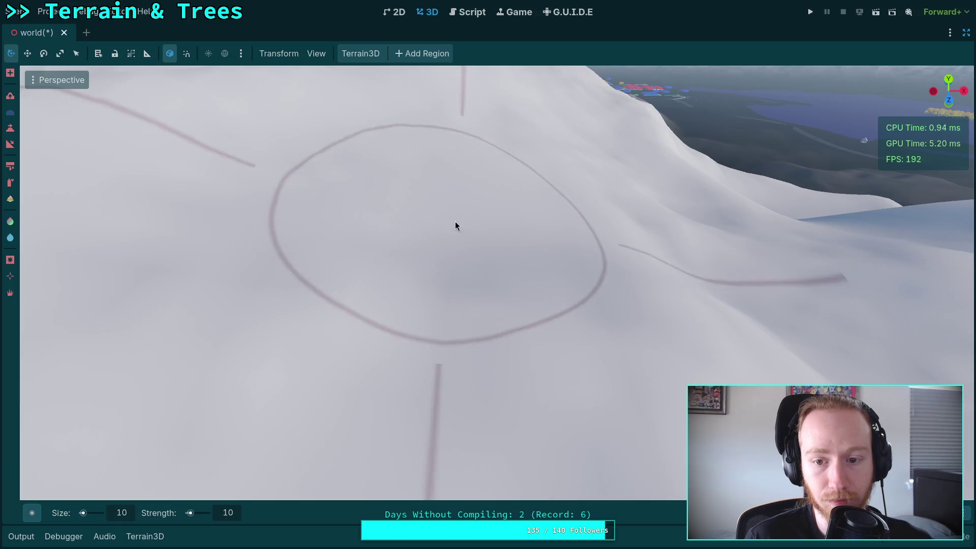
scroll(455, 221, up, 3)
scroll(450, 243, down, 3)
scroll(450, 243, up, 3)
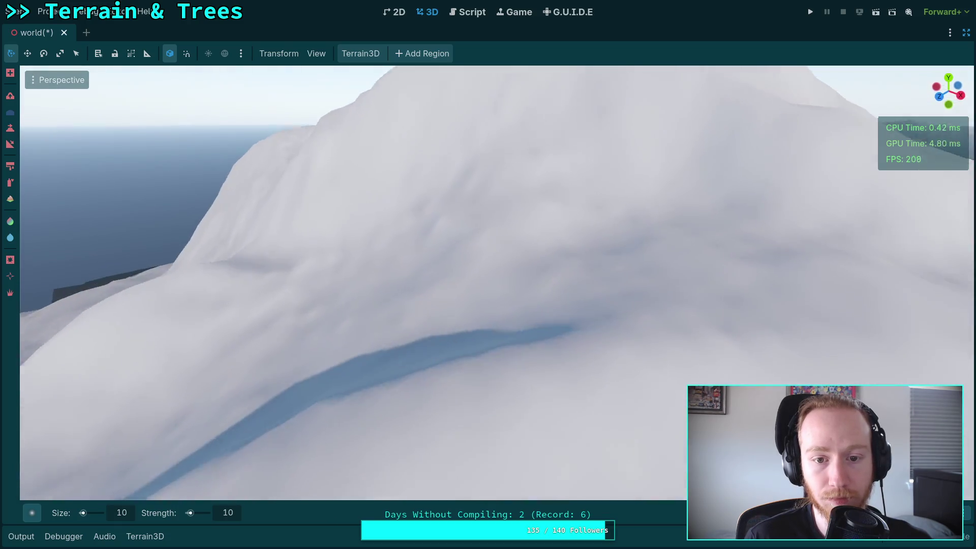
scroll(499, 261, down, 4)
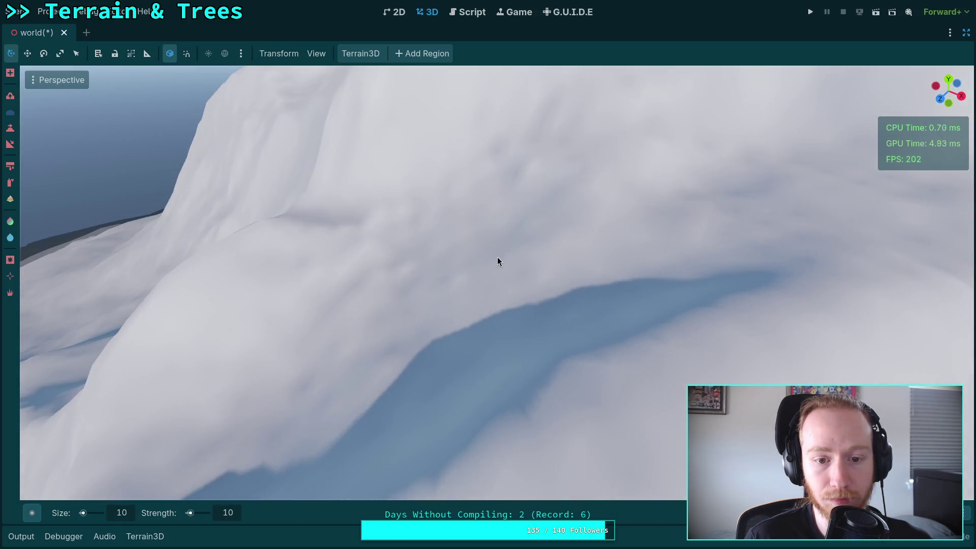
scroll(447, 231, up, 3)
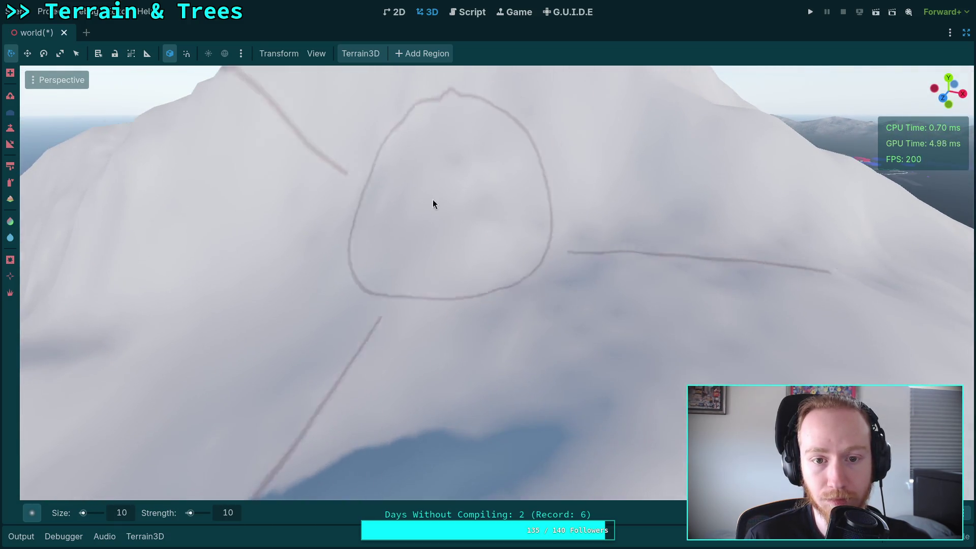
scroll(591, 307, up, 2)
scroll(559, 284, down, 4)
scroll(478, 310, down, 3)
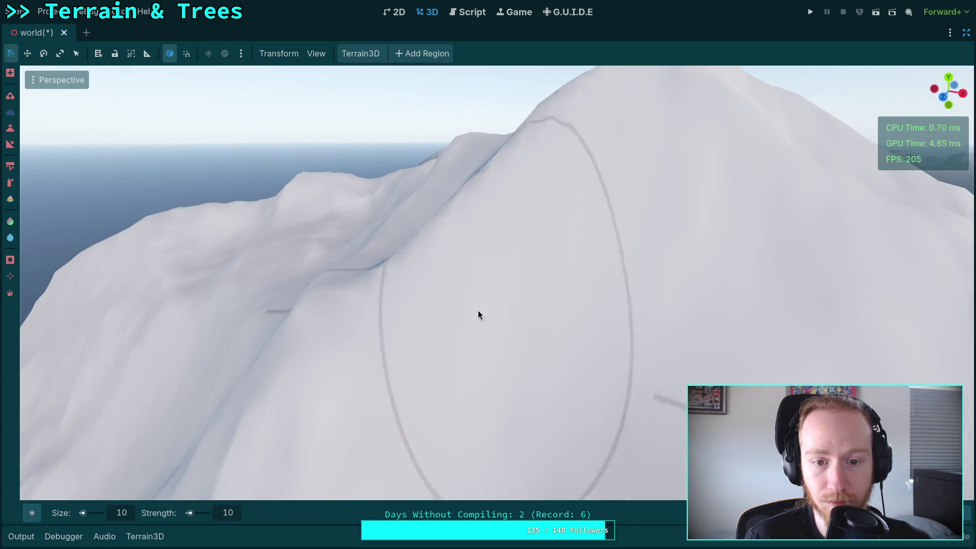
scroll(450, 279, down, 3)
scroll(495, 288, up, 2)
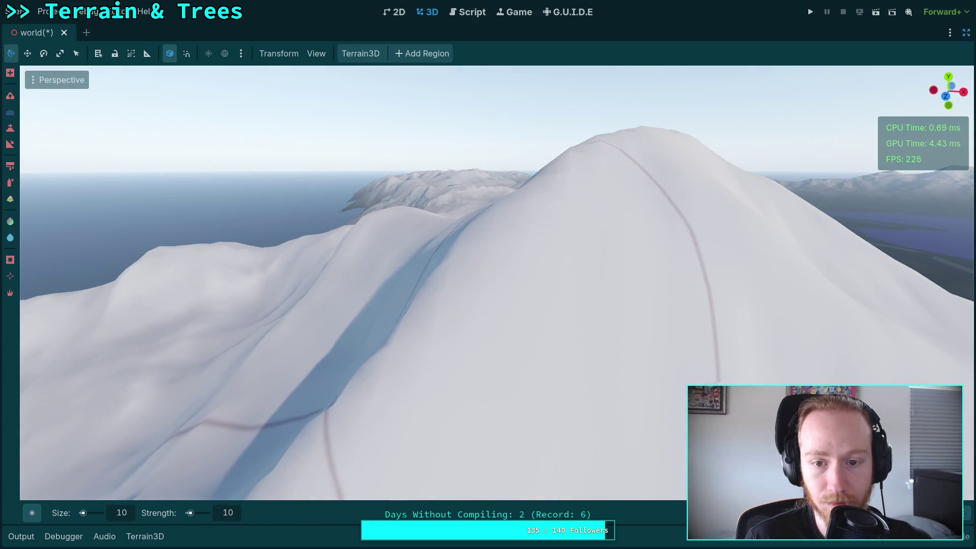
scroll(476, 293, up, 2)
scroll(456, 295, down, 4)
scroll(437, 314, up, 2)
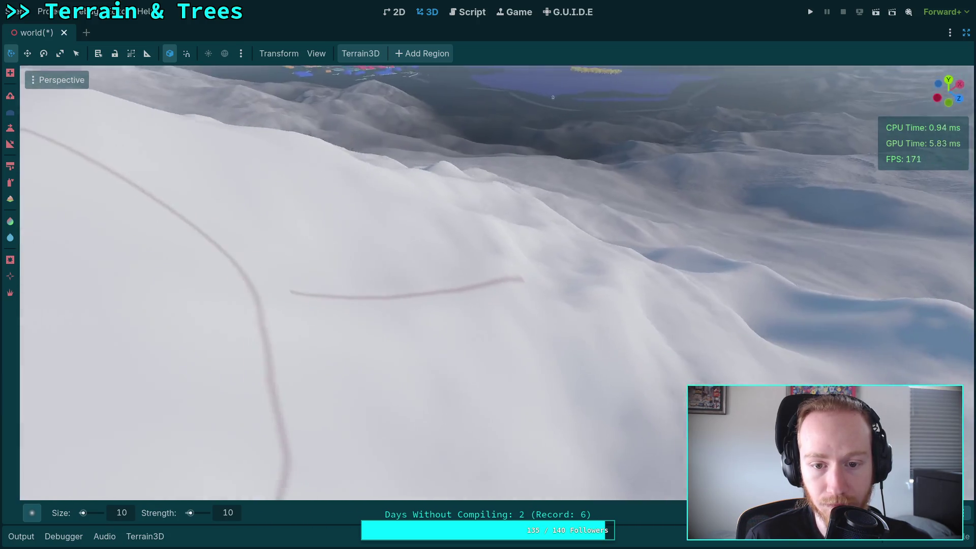
scroll(477, 312, down, 3)
scroll(517, 309, up, 2)
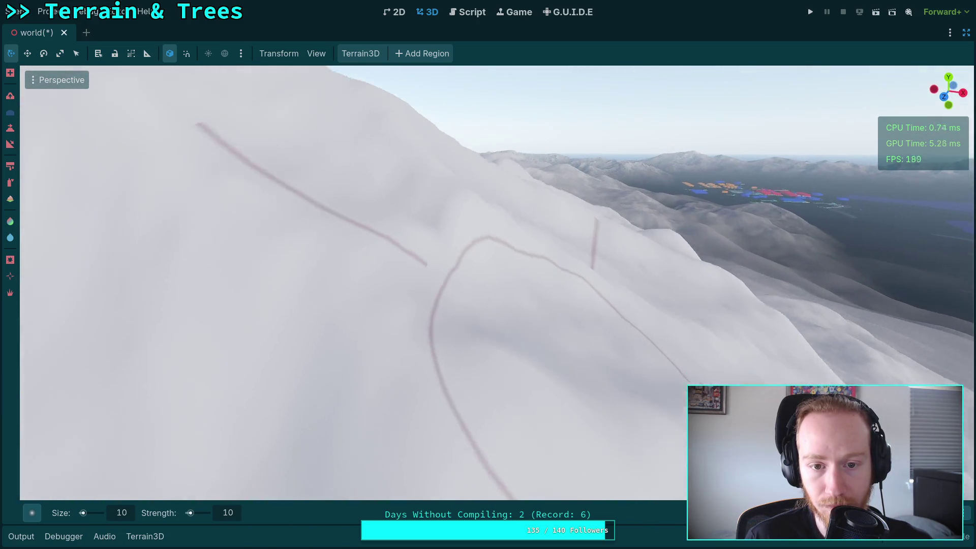
scroll(428, 275, down, 3)
scroll(595, 291, up, 2)
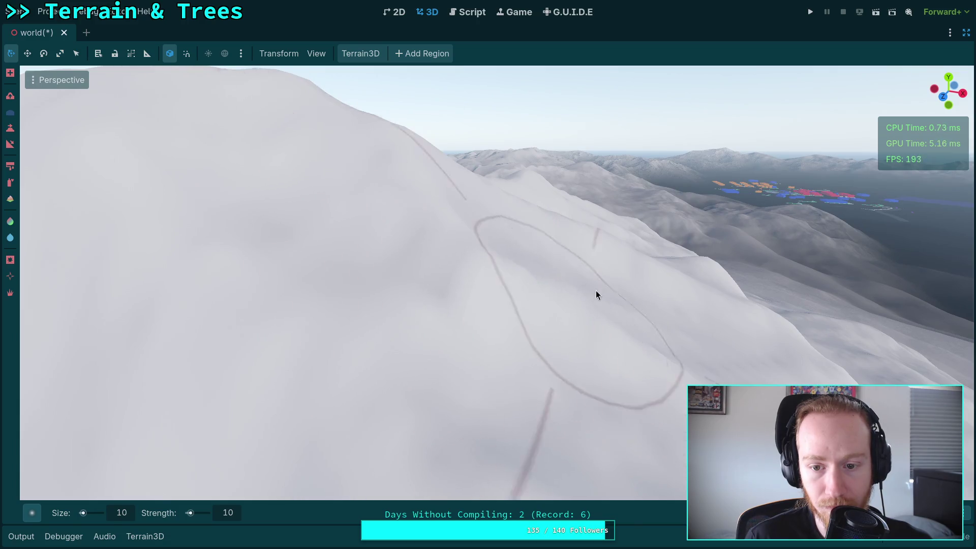
scroll(596, 295, down, 3)
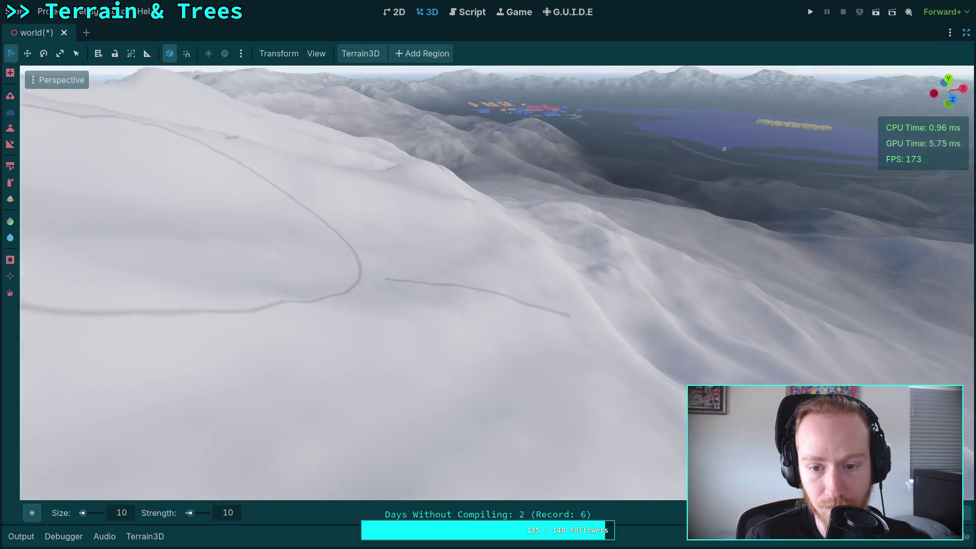
scroll(589, 293, up, 2)
scroll(448, 273, down, 3)
drag(524, 265, 528, 285)
mouse_move(383, 287)
mouse_down()
mouse_move(585, 168)
mouse_move(689, 92)
mouse_move(464, 272)
mouse_move(531, 295)
mouse_move(479, 258)
mouse_move(386, 153)
mouse_move(391, 196)
mouse_move(599, 251)
mouse_move(660, 330)
mouse_move(484, 256)
mouse_move(368, 243)
mouse_move(376, 259)
mouse_move(672, 263)
mouse_move(437, 198)
mouse_move(412, 266)
mouse_up()
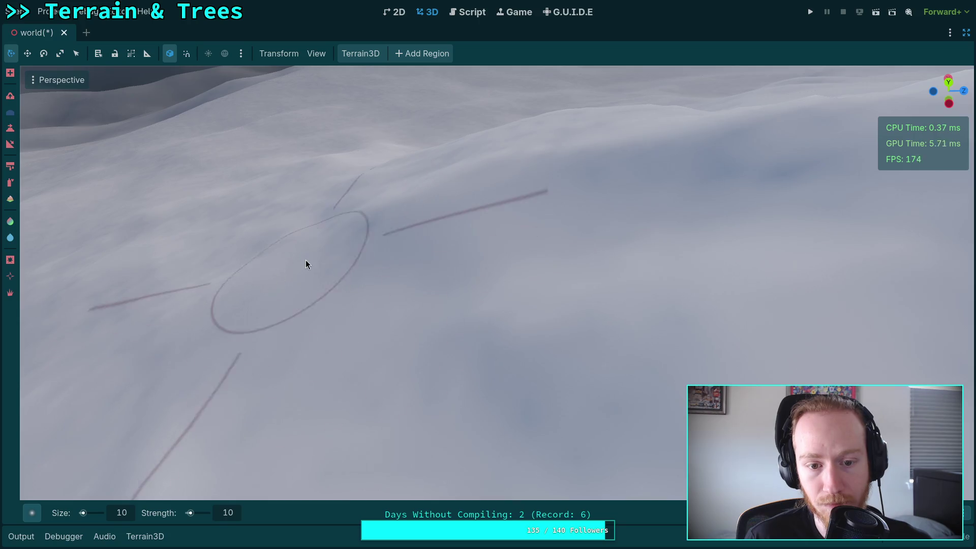
mouse_move(306, 263)
mouse_down()
mouse_move(342, 380)
mouse_move(556, 174)
mouse_up()
mouse_move(619, 229)
mouse_down()
mouse_move(650, 403)
mouse_move(532, 222)
mouse_move(364, 249)
mouse_move(326, 406)
mouse_move(519, 135)
mouse_move(490, 233)
mouse_move(431, 244)
mouse_move(315, 194)
mouse_move(284, 407)
mouse_move(416, 254)
mouse_move(696, 350)
mouse_move(780, 283)
mouse_move(420, 336)
mouse_move(442, 229)
mouse_move(613, 178)
mouse_move(432, 187)
mouse_move(605, 163)
mouse_move(381, 268)
mouse_move(404, 225)
mouse_move(676, 276)
mouse_move(357, 340)
mouse_move(462, 334)
mouse_move(584, 488)
mouse_move(488, 314)
mouse_move(388, 281)
mouse_move(508, 285)
mouse_move(414, 218)
mouse_up()
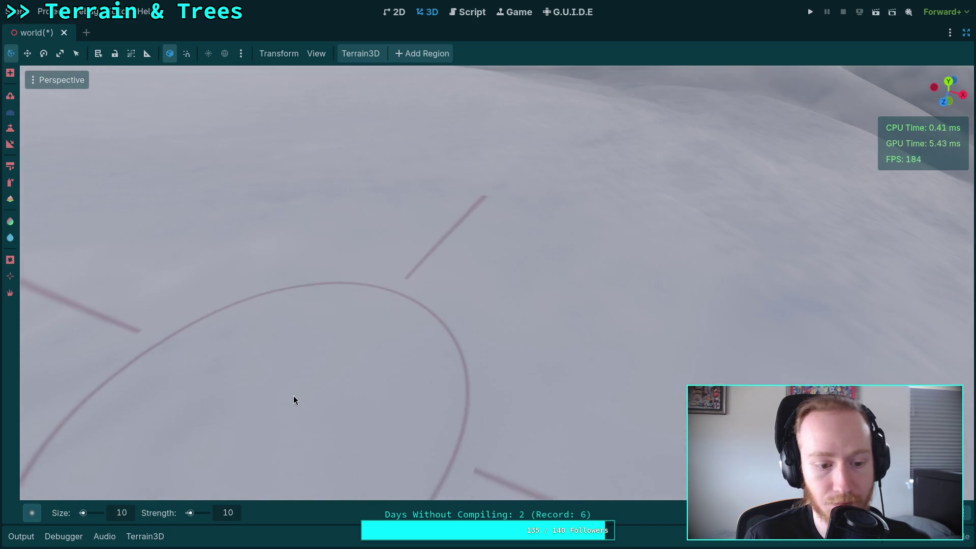
Set the Terrain3D brush size to 15 and strength to 15.
double_click(129, 512)
text(15)
key(Return)
double_click(226, 512)
text(15)
key(Return)
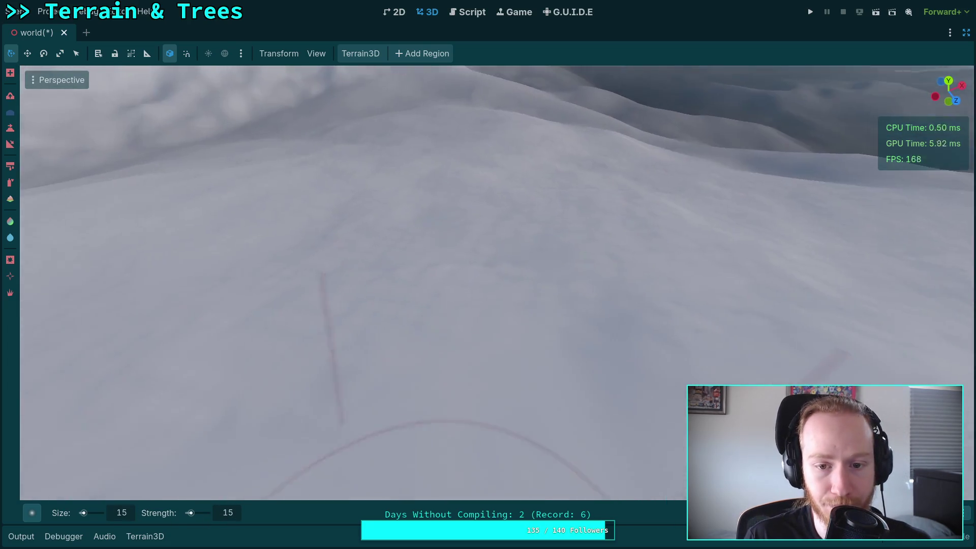
Orbit around the mountain to inspect the snowy slopes, valley and sea.
mouse_move(488, 275)
mouse_down()
mouse_move(402, 261)
mouse_move(498, 258)
mouse_move(467, 227)
mouse_move(386, 236)
mouse_move(528, 208)
mouse_move(676, 292)
mouse_move(253, 297)
mouse_move(365, 277)
mouse_move(355, 291)
mouse_move(547, 300)
mouse_move(366, 457)
mouse_move(343, 289)
mouse_move(641, 276)
mouse_move(498, 310)
mouse_move(437, 196)
mouse_move(575, 231)
mouse_move(333, 215)
mouse_move(349, 239)
mouse_move(452, 233)
mouse_move(440, 265)
mouse_move(425, 224)
mouse_move(403, 278)
mouse_move(629, 276)
mouse_move(449, 264)
mouse_move(492, 353)
mouse_move(560, 255)
mouse_move(366, 272)
mouse_move(439, 264)
mouse_move(373, 290)
mouse_move(532, 215)
mouse_move(193, 482)
mouse_move(380, 288)
mouse_move(478, 292)
mouse_move(331, 319)
mouse_move(559, 290)
mouse_move(366, 323)
mouse_move(690, 224)
mouse_move(335, 488)
mouse_move(414, 349)
mouse_move(752, 473)
mouse_move(624, 379)
mouse_up()
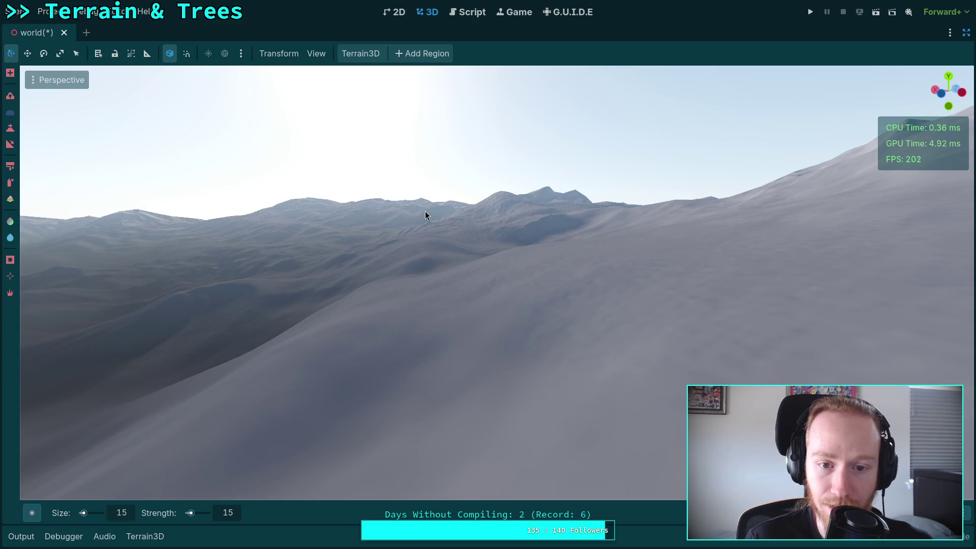
drag(382, 206, 401, 235)
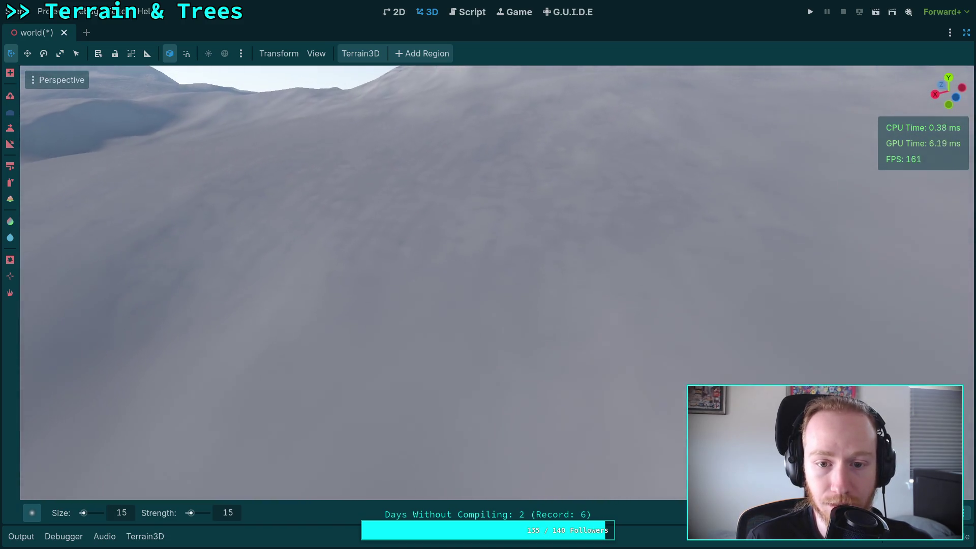
mouse_move(513, 358)
mouse_down()
mouse_move(503, 203)
mouse_move(347, 193)
mouse_move(355, 246)
mouse_move(626, 301)
mouse_move(747, 386)
mouse_move(386, 218)
mouse_move(387, 284)
mouse_move(325, 320)
mouse_move(622, 199)
mouse_move(484, 425)
mouse_move(483, 458)
mouse_move(425, 285)
mouse_up()
mouse_move(609, 297)
mouse_down()
mouse_move(305, 425)
mouse_move(532, 212)
mouse_move(356, 254)
mouse_move(258, 239)
mouse_move(458, 284)
mouse_move(458, 355)
mouse_move(462, 324)
mouse_move(546, 248)
mouse_move(406, 305)
mouse_move(259, 243)
mouse_move(597, 227)
mouse_move(508, 387)
mouse_move(375, 331)
mouse_move(487, 311)
mouse_move(499, 354)
mouse_move(537, 217)
mouse_move(294, 144)
mouse_move(630, 153)
mouse_move(198, 386)
mouse_move(453, 233)
mouse_move(549, 229)
mouse_move(384, 290)
mouse_move(517, 176)
mouse_move(488, 233)
mouse_move(283, 275)
mouse_move(386, 268)
mouse_move(612, 342)
mouse_move(700, 250)
mouse_move(485, 414)
mouse_move(593, 294)
mouse_move(403, 247)
mouse_move(666, 280)
mouse_move(178, 396)
mouse_move(638, 279)
mouse_up()
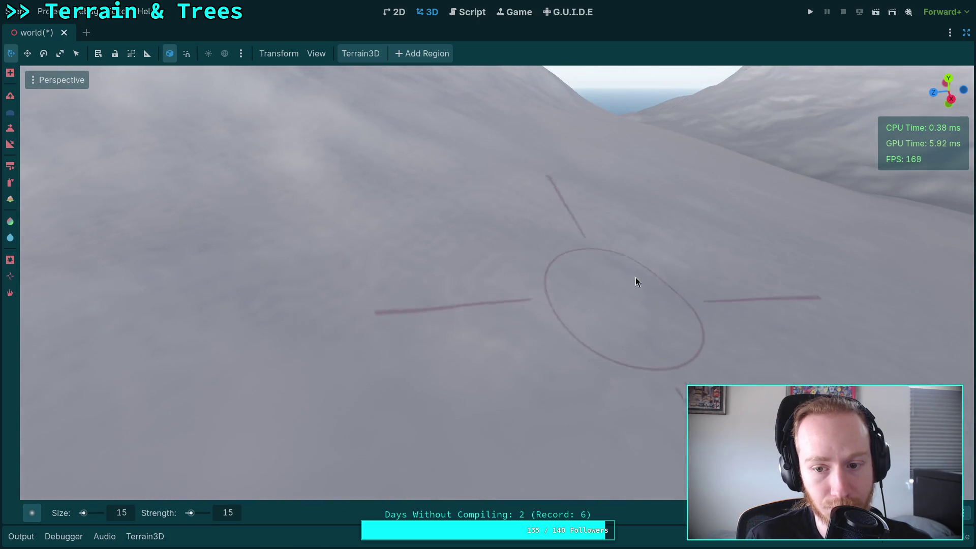
mouse_move(322, 310)
mouse_down()
mouse_move(546, 374)
mouse_move(386, 356)
mouse_move(559, 351)
mouse_move(432, 366)
mouse_move(635, 355)
mouse_move(457, 330)
mouse_move(610, 305)
mouse_move(236, 250)
mouse_up()
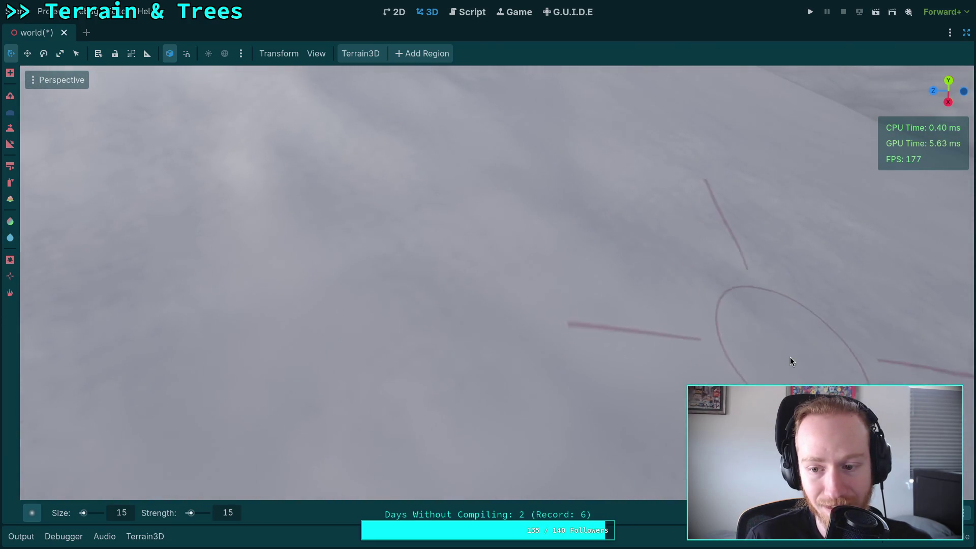
mouse_move(791, 361)
mouse_down()
mouse_move(783, 264)
mouse_move(762, 239)
mouse_move(439, 318)
mouse_up()
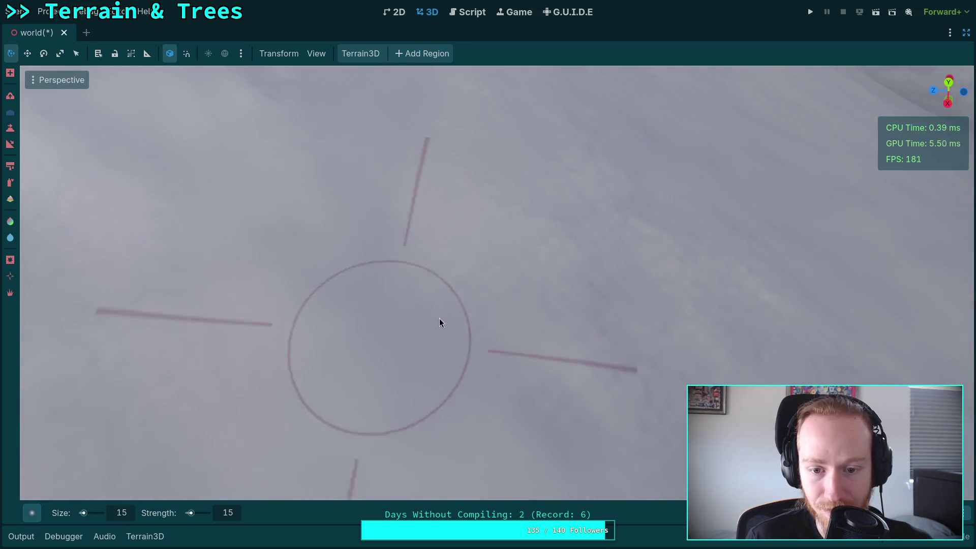
drag(580, 273, 559, 305)
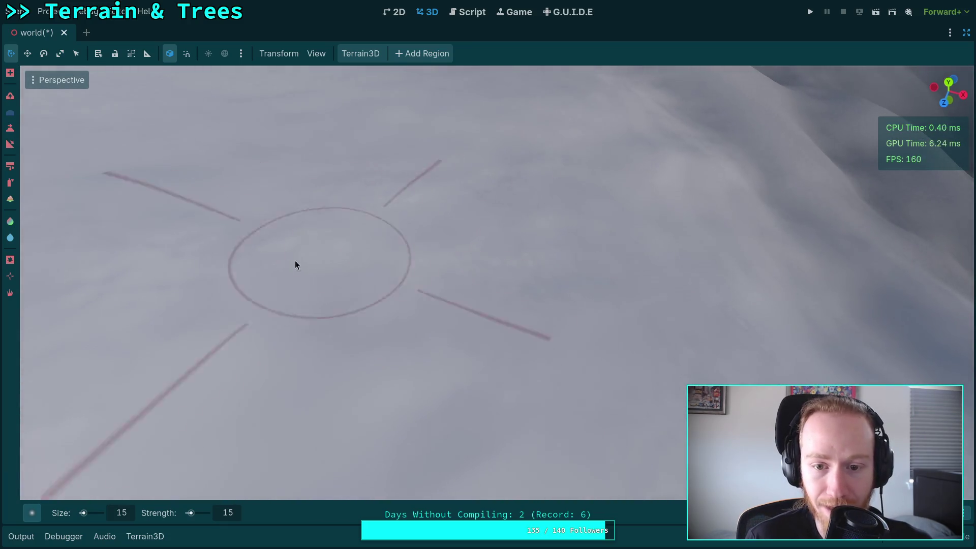
mouse_move(514, 350)
mouse_down()
mouse_move(590, 401)
mouse_move(449, 279)
mouse_move(626, 355)
mouse_move(510, 319)
mouse_up()
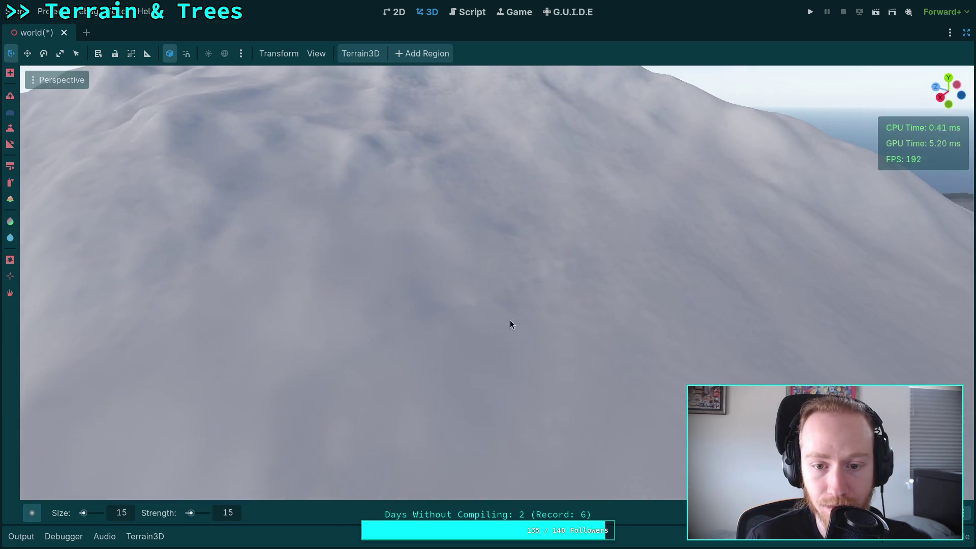
mouse_move(590, 277)
mouse_down()
mouse_move(534, 305)
mouse_move(541, 364)
mouse_move(509, 330)
mouse_move(584, 295)
mouse_move(342, 187)
mouse_move(555, 338)
mouse_move(498, 284)
mouse_move(445, 212)
mouse_move(678, 370)
mouse_move(351, 267)
mouse_move(575, 268)
mouse_move(442, 263)
mouse_move(390, 224)
mouse_move(355, 274)
mouse_move(559, 305)
mouse_move(307, 312)
mouse_move(451, 166)
mouse_move(356, 285)
mouse_move(305, 254)
mouse_move(432, 377)
mouse_move(211, 531)
mouse_up()
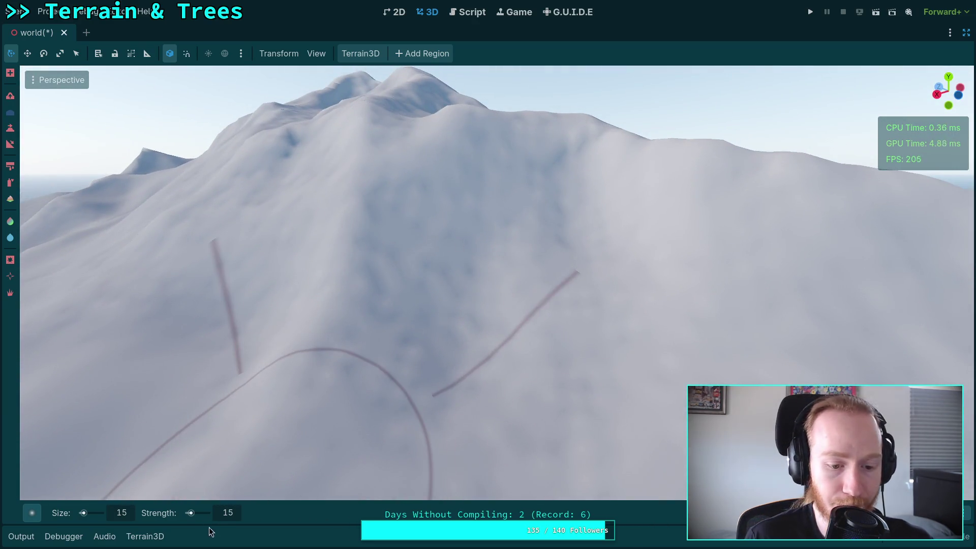
double_click(227, 513)
text(1)
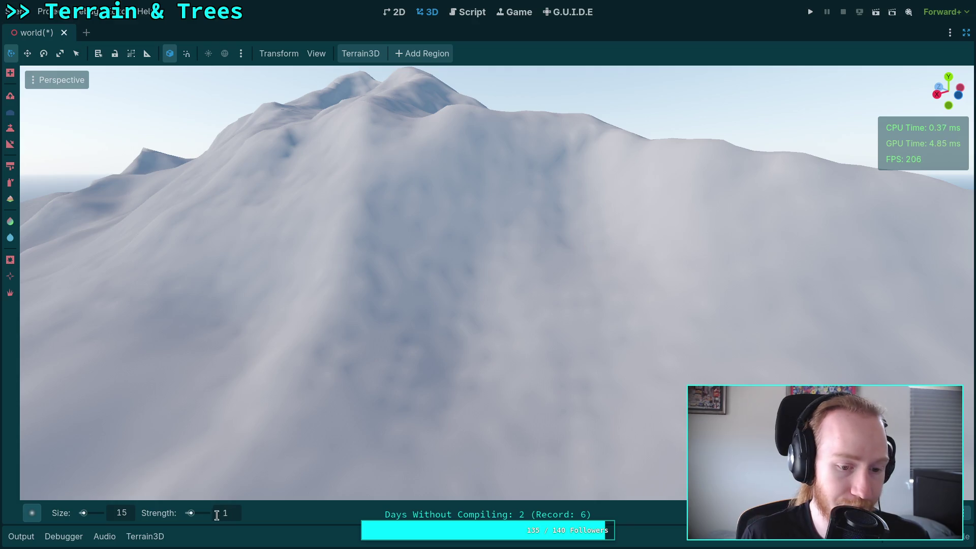
text(0)
double_click(122, 513)
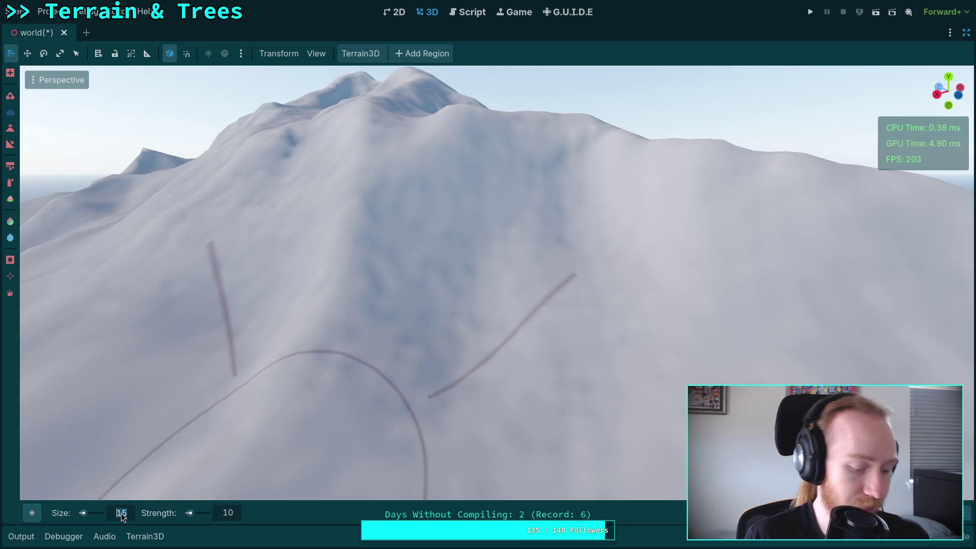
text(10)
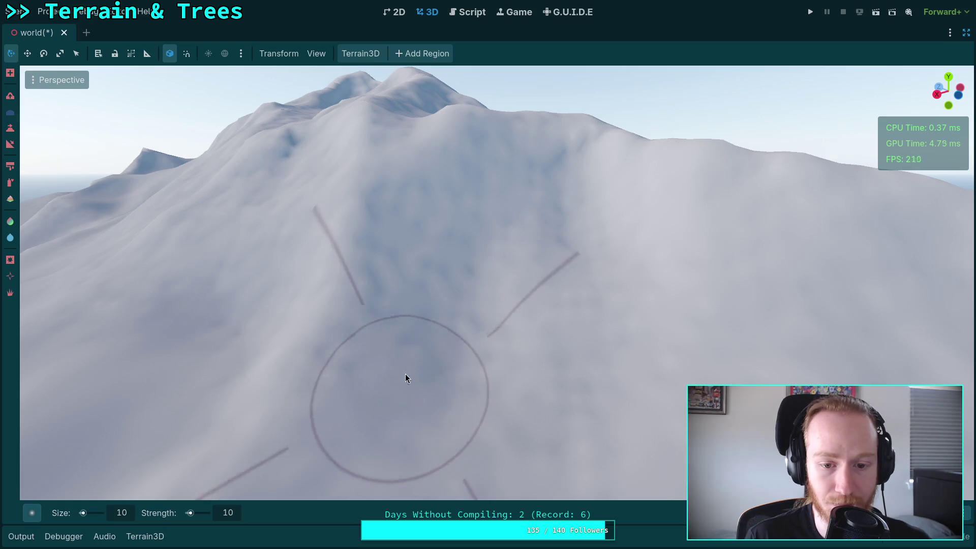
right_click(584, 293)
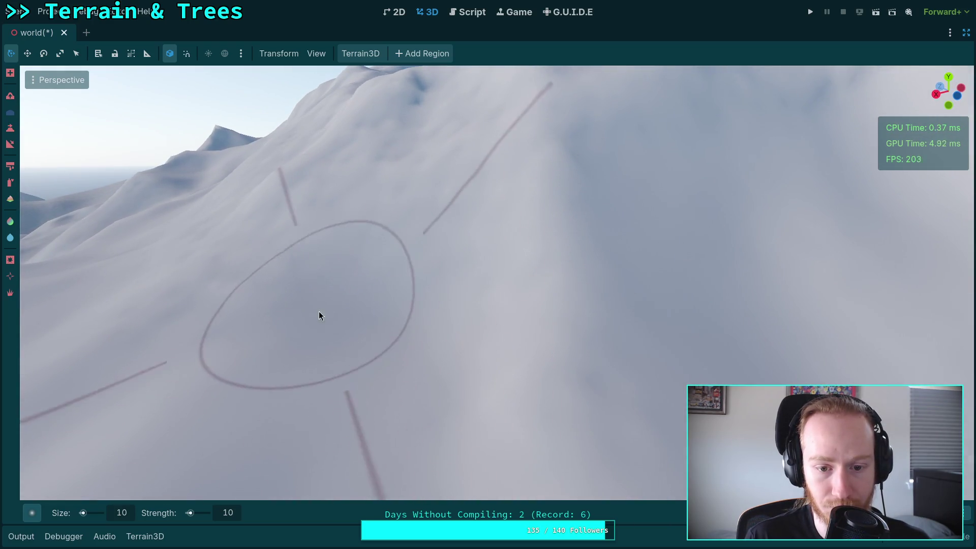
right_click(320, 311)
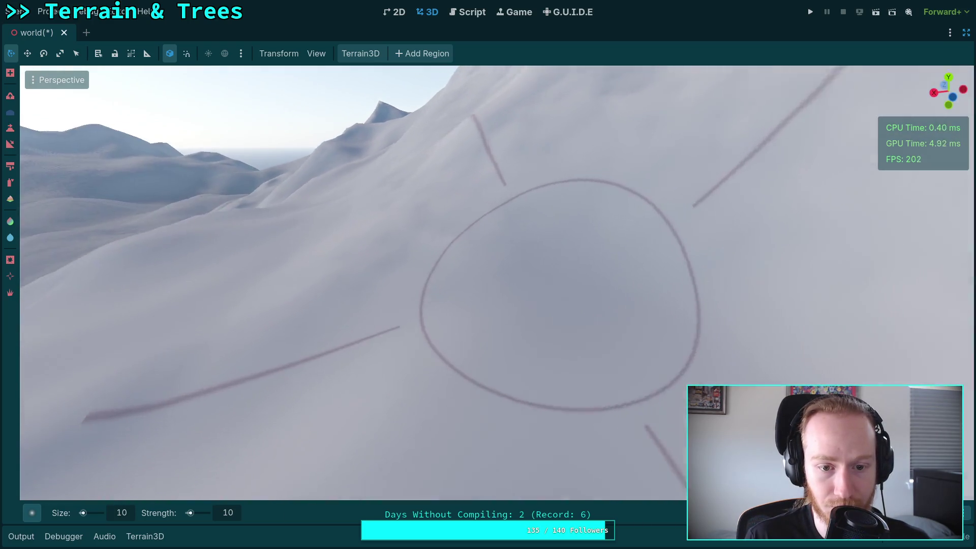
right_click(483, 259)
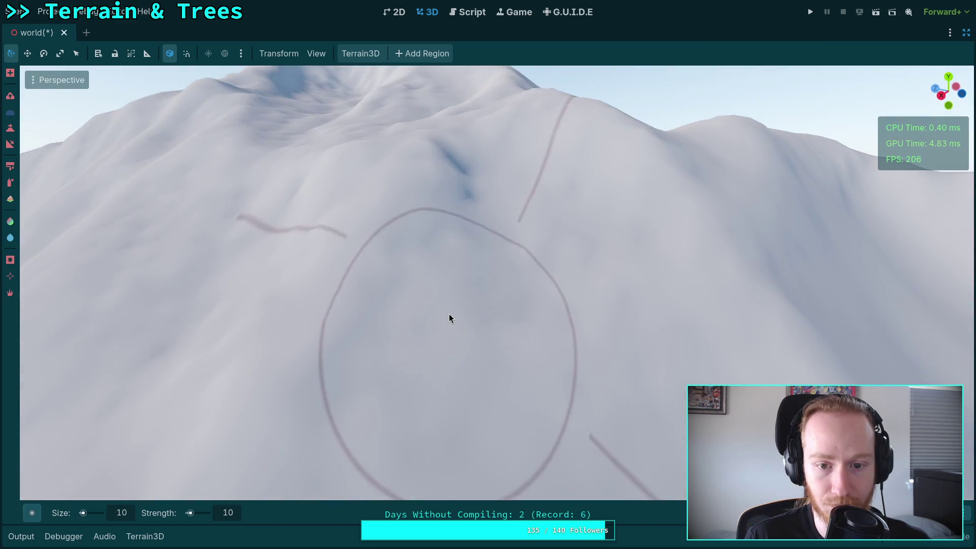
right_click(449, 313)
right_click(458, 273)
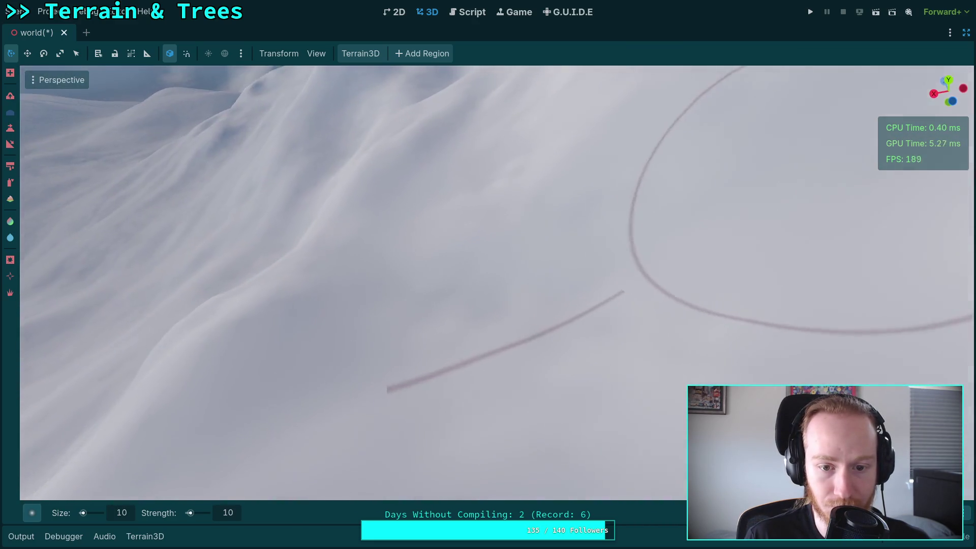
right_click(499, 207)
right_click(432, 386)
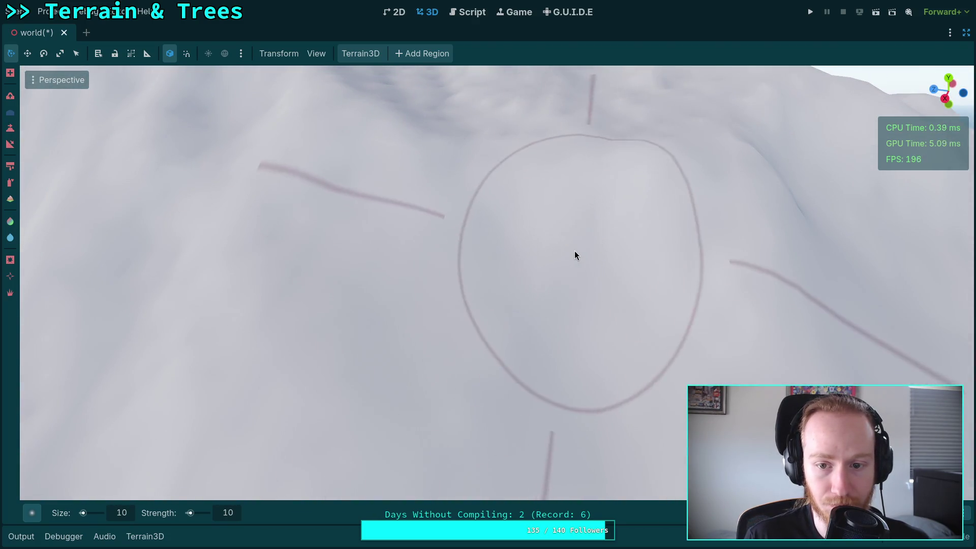
right_click(574, 251)
right_click(371, 234)
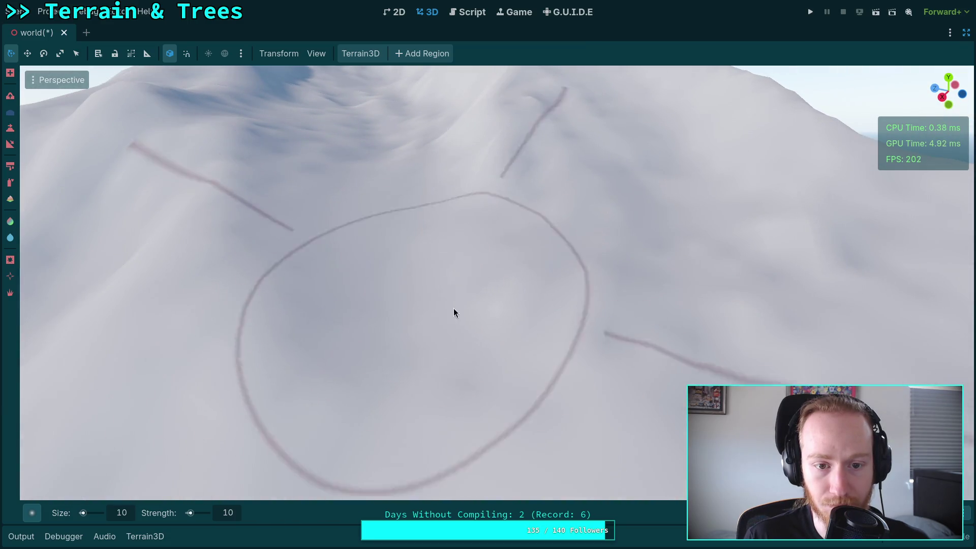
right_click(454, 308)
right_click(454, 286)
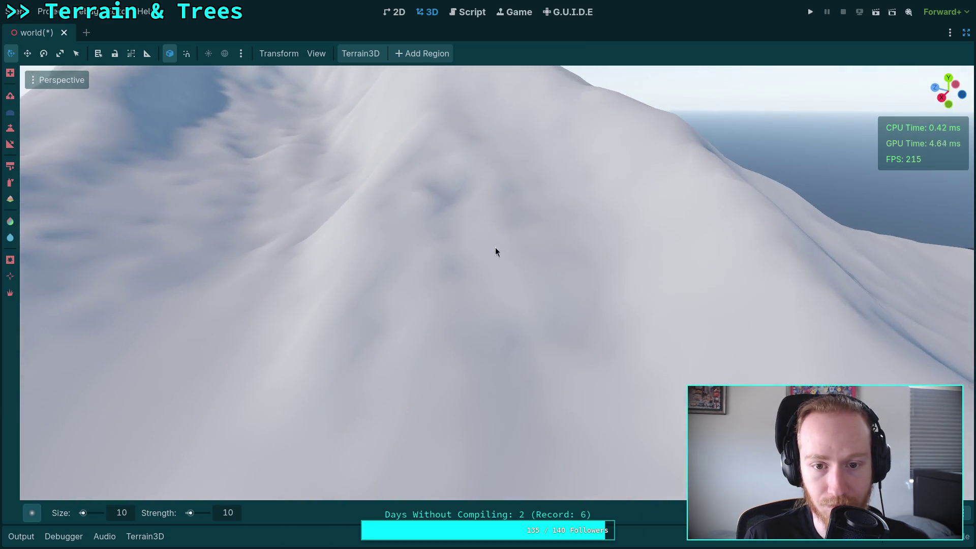
right_click(481, 262)
right_click(386, 185)
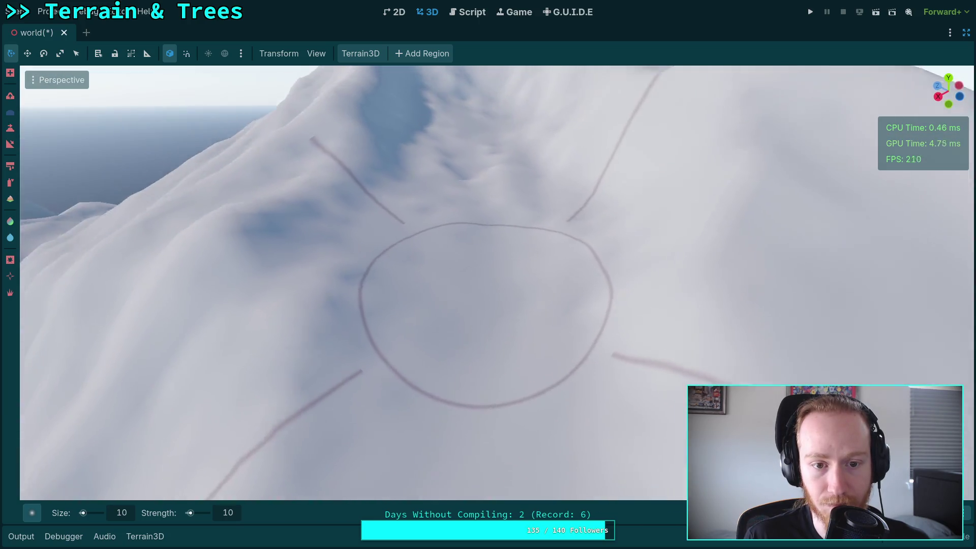
right_click(474, 358)
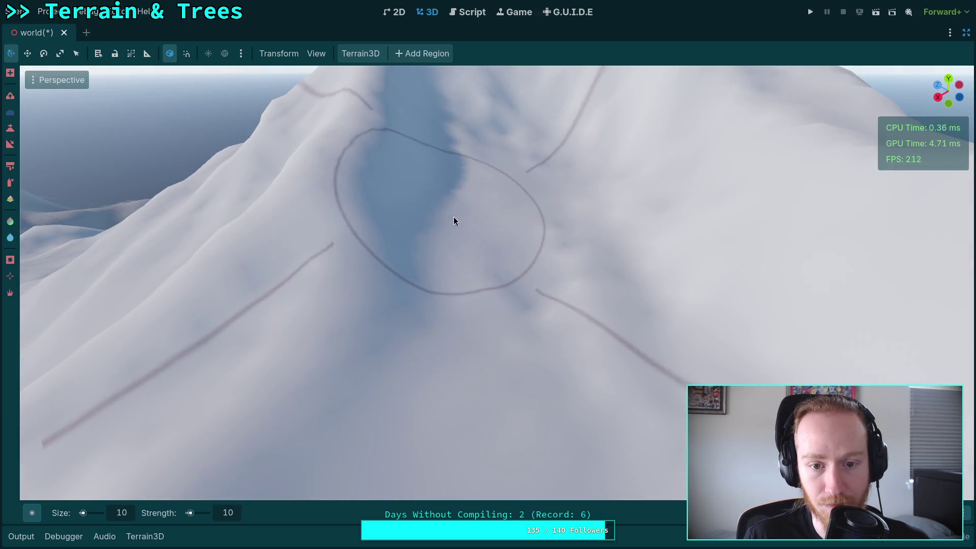
right_click(454, 217)
key(w)
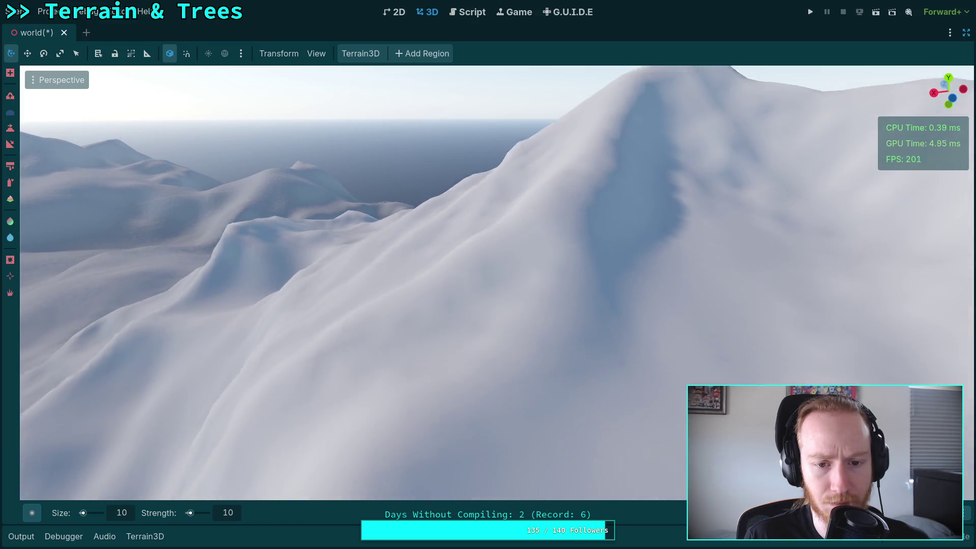
key(s)
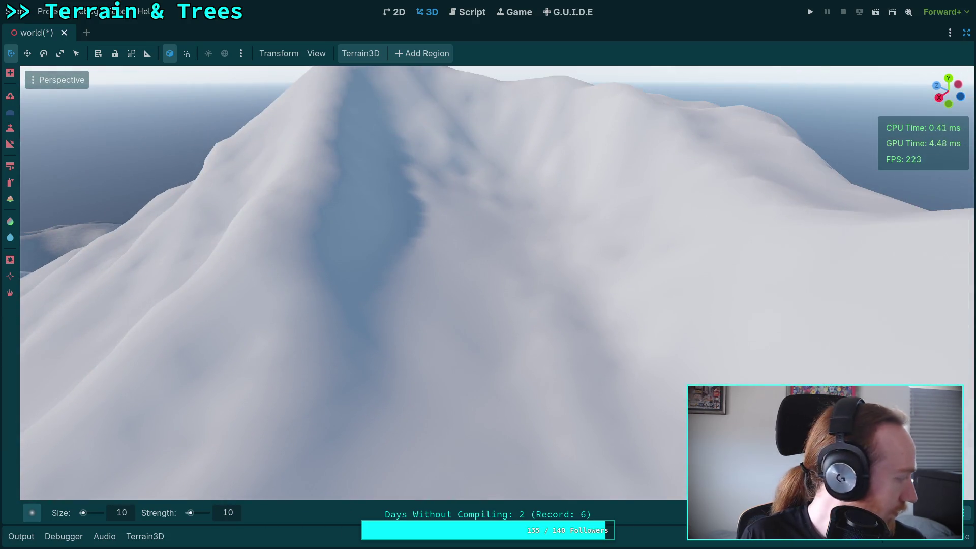
key(w)
key(s)
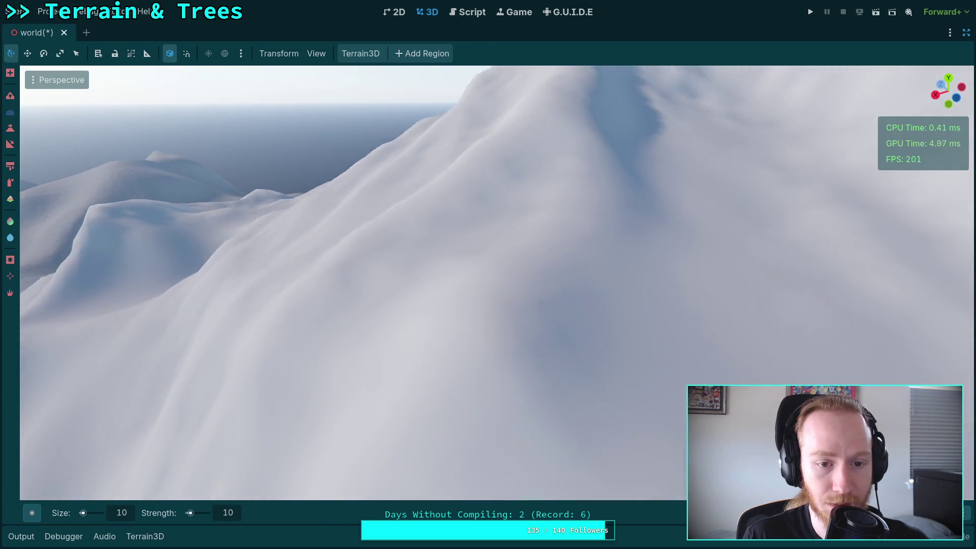
key(w)
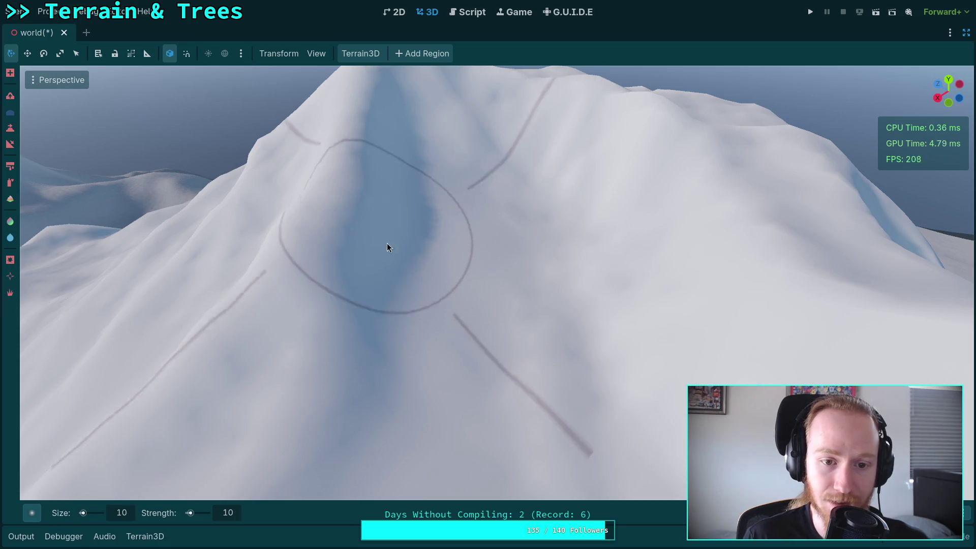
key(w)
key(s)
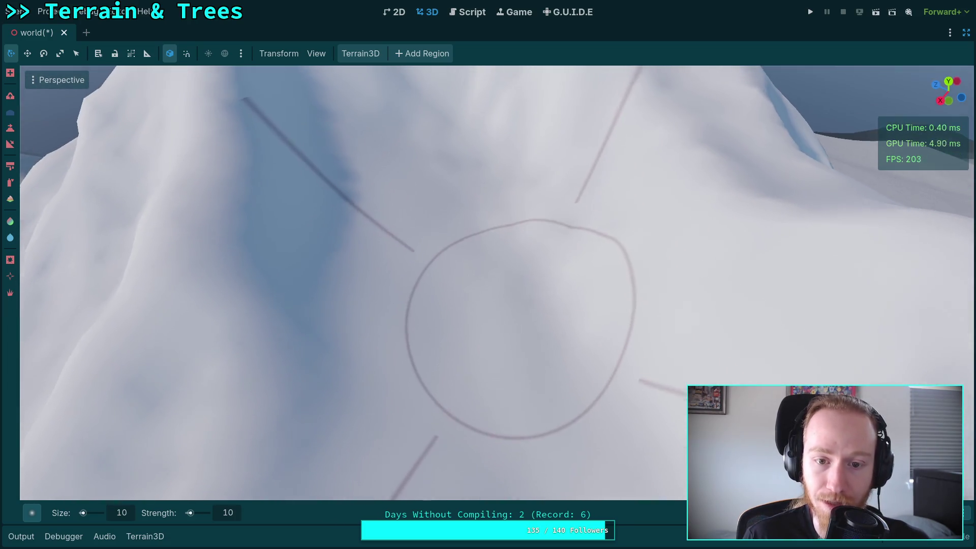
key(w)
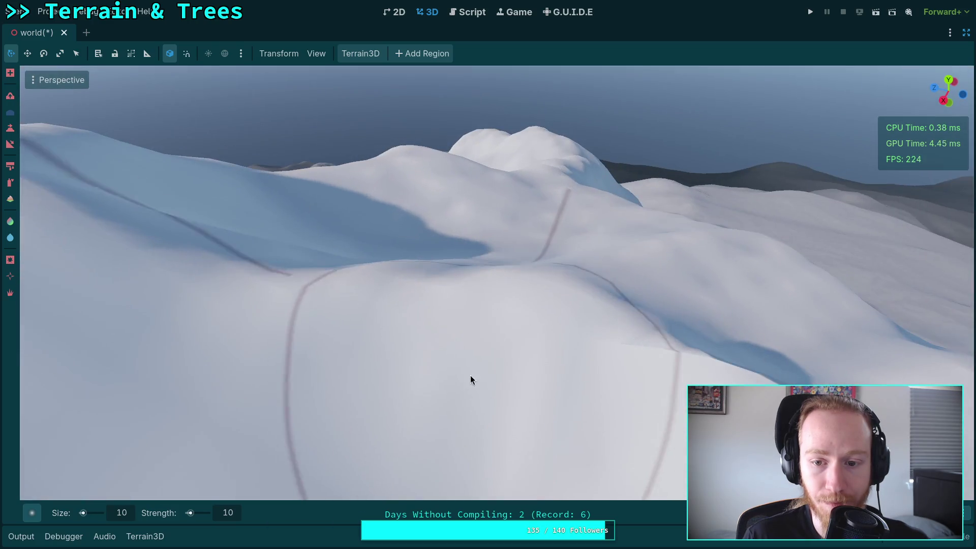
key(s)
key(w)
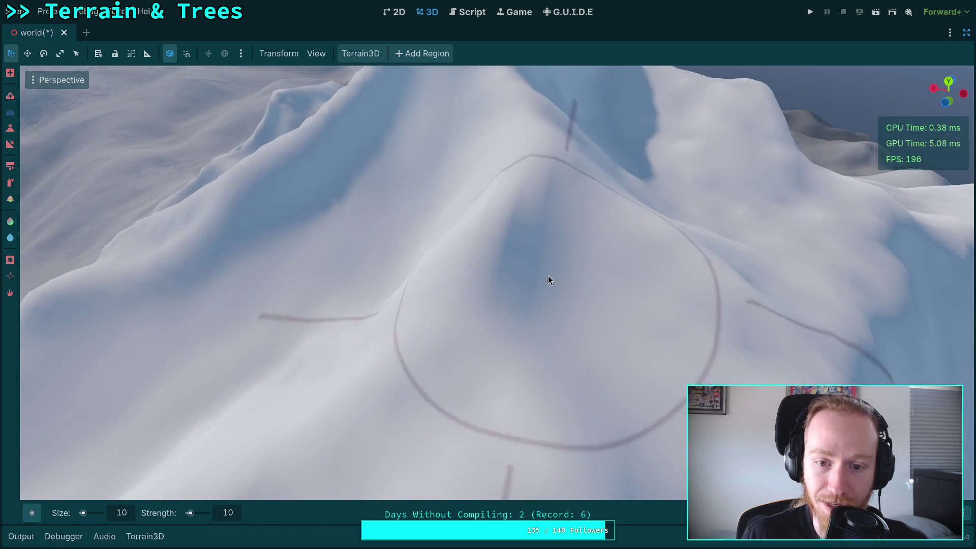
key(s)
key(w)
key(s)
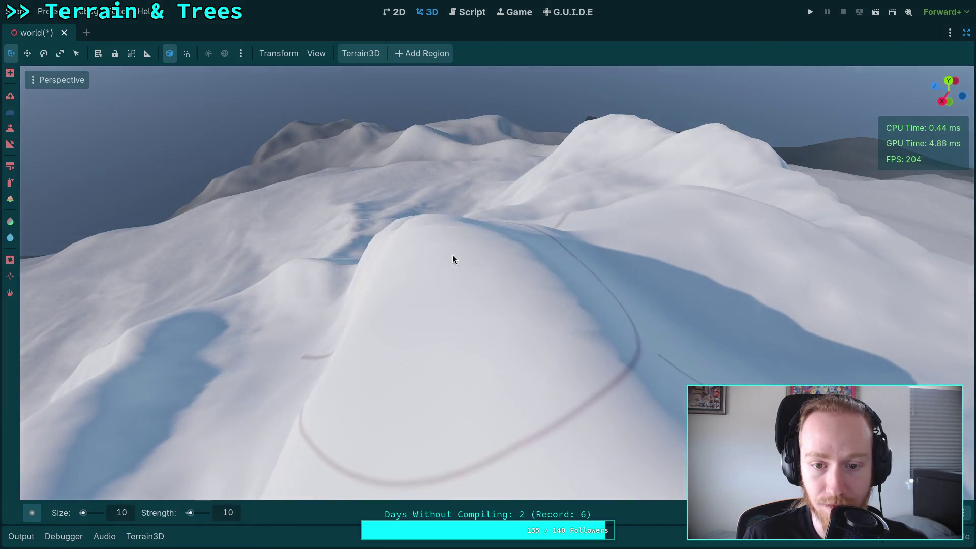
Orbit the viewport over the snowy ridge above the ocean and the hillside below.
mouse_move(453, 259)
mouse_down()
mouse_move(330, 249)
mouse_move(483, 374)
mouse_up()
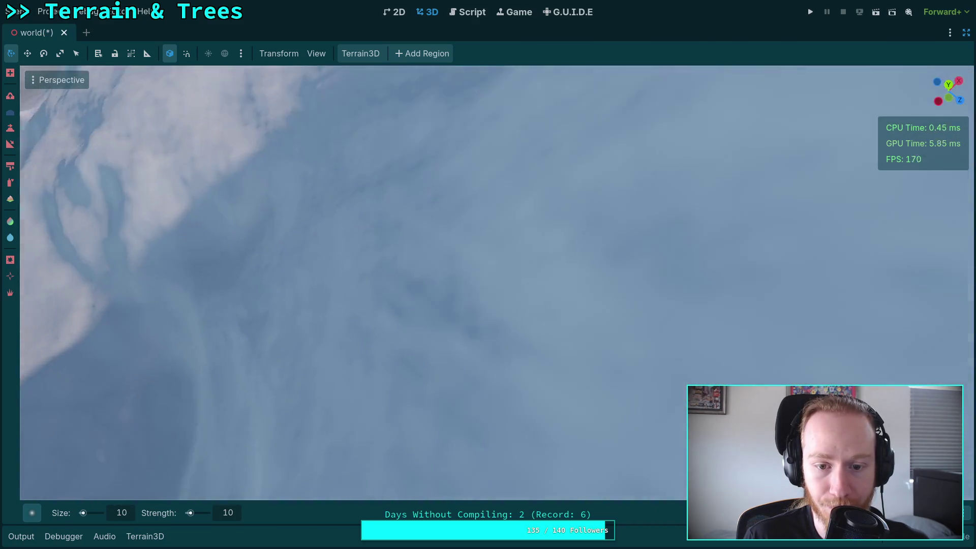
mouse_move(434, 346)
mouse_down()
mouse_move(456, 412)
mouse_move(344, 338)
mouse_move(421, 373)
mouse_move(300, 382)
mouse_move(533, 277)
mouse_move(509, 352)
mouse_up()
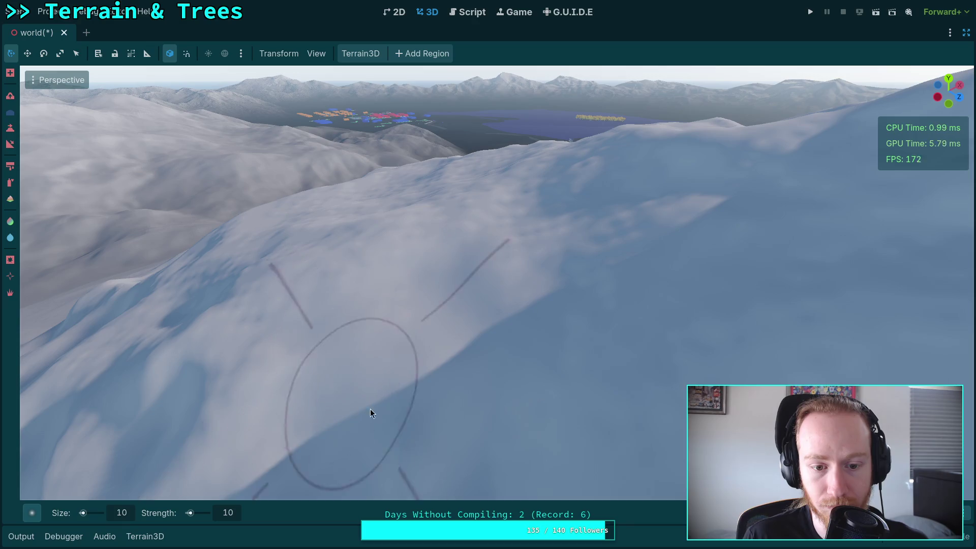
mouse_move(370, 409)
mouse_down()
mouse_move(346, 396)
mouse_move(389, 383)
mouse_up()
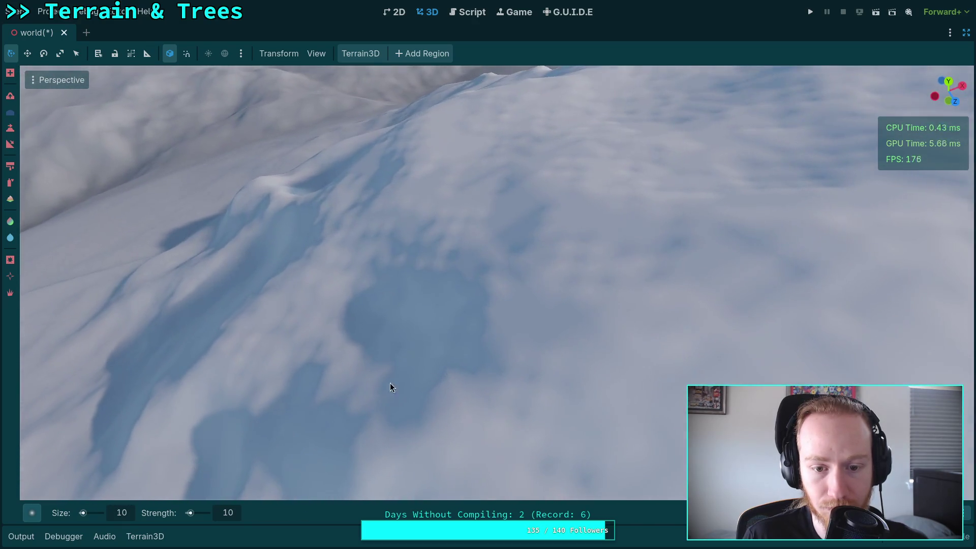
drag(643, 303, 329, 417)
mouse_move(475, 282)
mouse_down()
mouse_move(467, 367)
mouse_move(610, 392)
mouse_move(429, 320)
mouse_move(320, 311)
mouse_move(342, 340)
mouse_move(474, 288)
mouse_move(316, 336)
mouse_move(465, 346)
mouse_move(563, 315)
mouse_move(357, 212)
mouse_move(425, 322)
mouse_move(416, 396)
mouse_move(578, 287)
mouse_move(512, 292)
mouse_move(636, 244)
mouse_move(367, 383)
mouse_move(472, 182)
mouse_move(472, 213)
mouse_move(405, 285)
mouse_move(429, 231)
mouse_move(656, 275)
mouse_move(660, 285)
mouse_move(527, 330)
mouse_up()
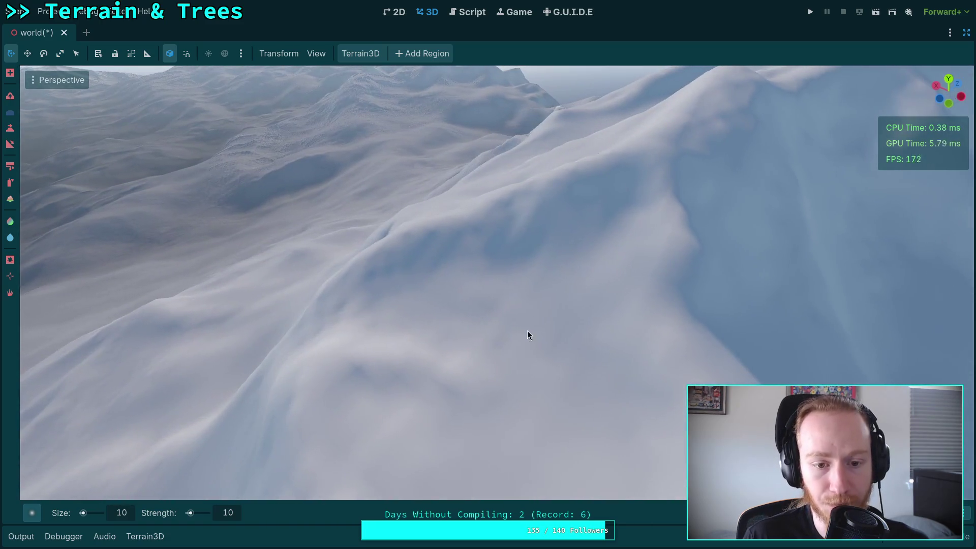
drag(449, 266, 509, 284)
mouse_move(468, 359)
mouse_down()
mouse_move(457, 330)
mouse_move(387, 254)
mouse_move(571, 332)
mouse_move(557, 309)
mouse_move(398, 298)
mouse_move(323, 255)
mouse_move(386, 274)
mouse_move(340, 243)
mouse_move(588, 210)
mouse_move(608, 296)
mouse_move(477, 270)
mouse_move(499, 285)
mouse_move(488, 274)
mouse_move(510, 320)
mouse_up()
drag(366, 416, 472, 370)
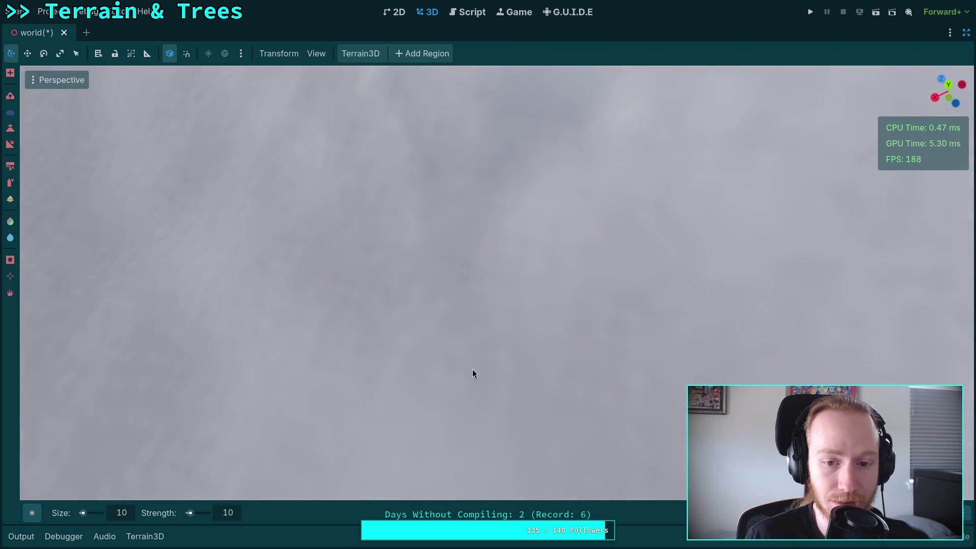
mouse_move(619, 418)
mouse_down()
mouse_move(476, 342)
mouse_move(424, 266)
mouse_move(405, 307)
mouse_move(464, 235)
mouse_move(468, 356)
mouse_move(356, 233)
mouse_move(545, 217)
mouse_move(612, 294)
mouse_move(437, 285)
mouse_move(454, 306)
mouse_move(474, 261)
mouse_move(626, 340)
mouse_move(459, 335)
mouse_move(600, 308)
mouse_move(523, 392)
mouse_move(381, 281)
mouse_move(538, 294)
mouse_move(544, 447)
mouse_move(553, 318)
mouse_move(474, 353)
mouse_move(446, 329)
mouse_move(544, 315)
mouse_move(616, 235)
mouse_move(531, 247)
mouse_move(559, 356)
mouse_move(545, 290)
mouse_move(297, 458)
mouse_up()
Zoom and orbit the view to look steeply down on the snowy slope.
scroll(229, 513, up, 5)
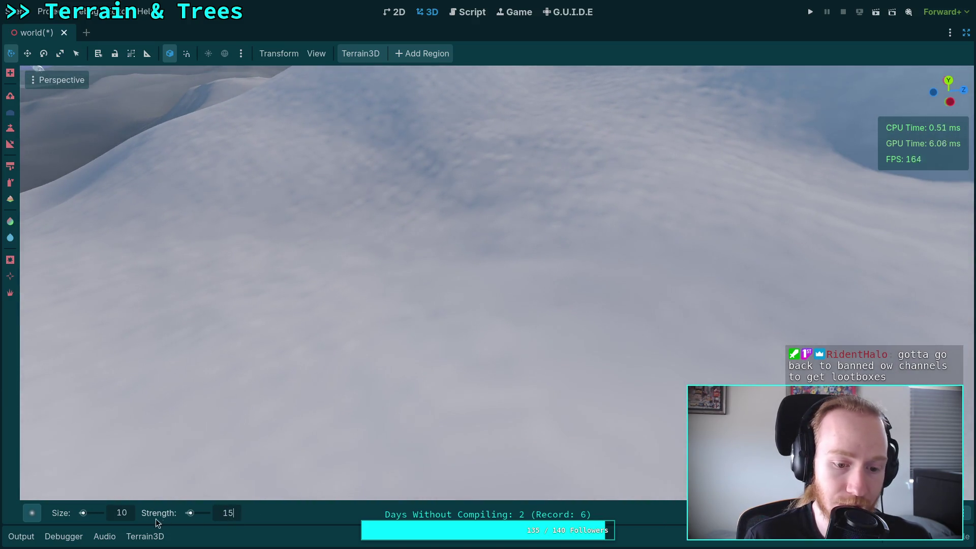
scroll(126, 516, up, 10)
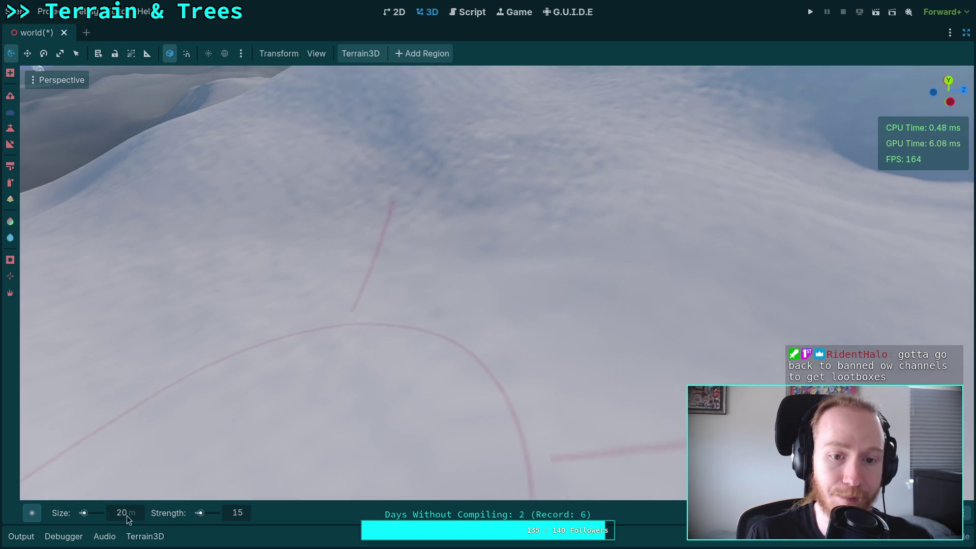
mouse_move(465, 239)
mouse_down()
mouse_move(408, 295)
mouse_move(412, 206)
mouse_move(513, 295)
mouse_move(346, 263)
mouse_move(704, 201)
mouse_move(464, 196)
mouse_move(584, 333)
mouse_move(288, 351)
mouse_move(396, 343)
mouse_move(410, 296)
mouse_move(538, 299)
mouse_move(632, 278)
mouse_move(380, 265)
mouse_move(473, 260)
mouse_move(450, 187)
mouse_move(527, 250)
mouse_move(485, 271)
mouse_move(258, 227)
mouse_move(321, 298)
mouse_move(311, 227)
mouse_move(410, 236)
mouse_move(444, 331)
mouse_move(559, 255)
mouse_move(425, 279)
mouse_move(568, 285)
mouse_move(257, 305)
mouse_move(270, 268)
mouse_move(467, 285)
mouse_move(364, 279)
mouse_move(181, 216)
mouse_move(298, 242)
mouse_move(199, 315)
mouse_move(239, 244)
mouse_move(536, 319)
mouse_move(305, 496)
mouse_move(453, 396)
mouse_move(512, 231)
mouse_move(344, 231)
mouse_move(300, 252)
mouse_move(410, 306)
mouse_move(447, 266)
mouse_move(530, 390)
mouse_move(688, 325)
mouse_move(654, 401)
mouse_move(509, 442)
mouse_move(615, 395)
mouse_move(445, 218)
mouse_move(430, 316)
mouse_move(423, 297)
mouse_move(363, 334)
mouse_move(414, 274)
mouse_move(220, 337)
mouse_move(506, 163)
mouse_move(520, 222)
mouse_move(305, 240)
mouse_move(464, 263)
mouse_move(455, 168)
mouse_up()
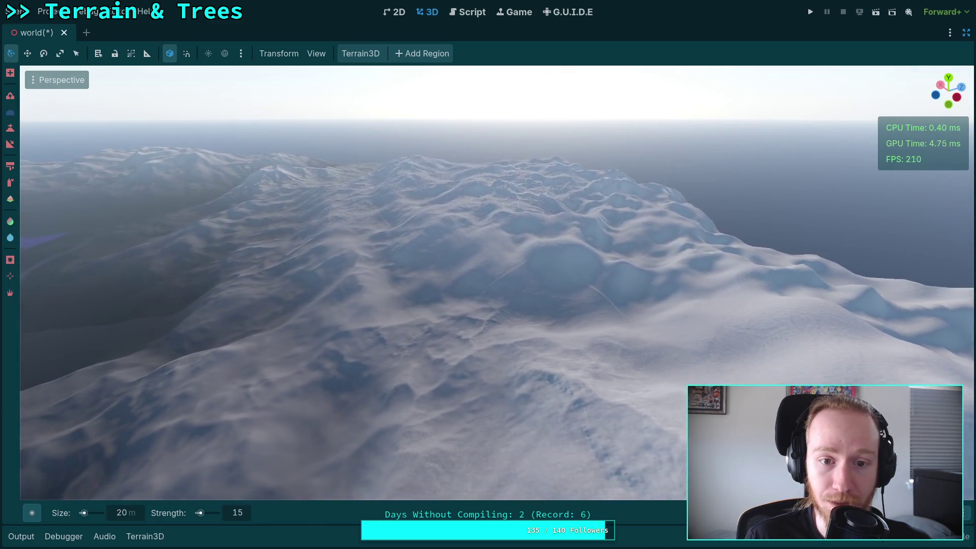
scroll(488, 274, up, 5)
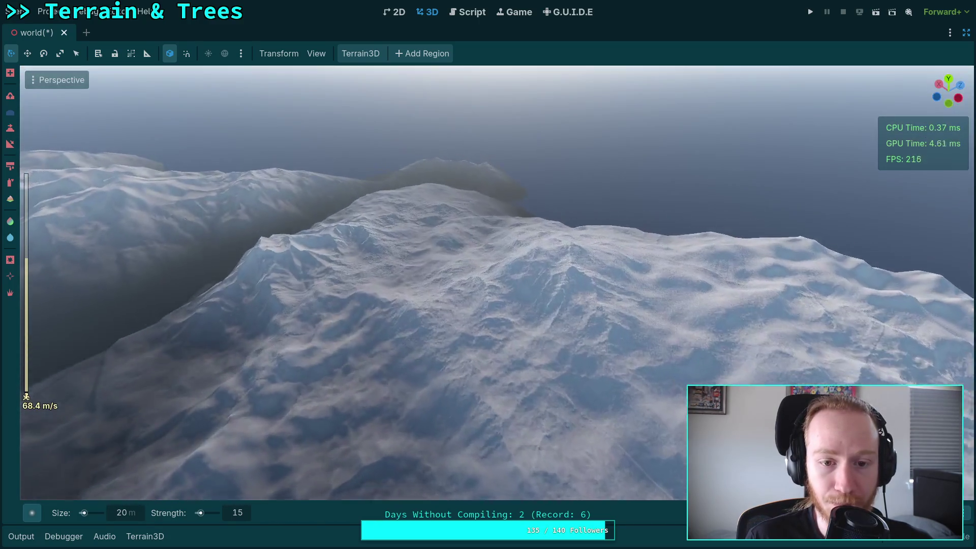
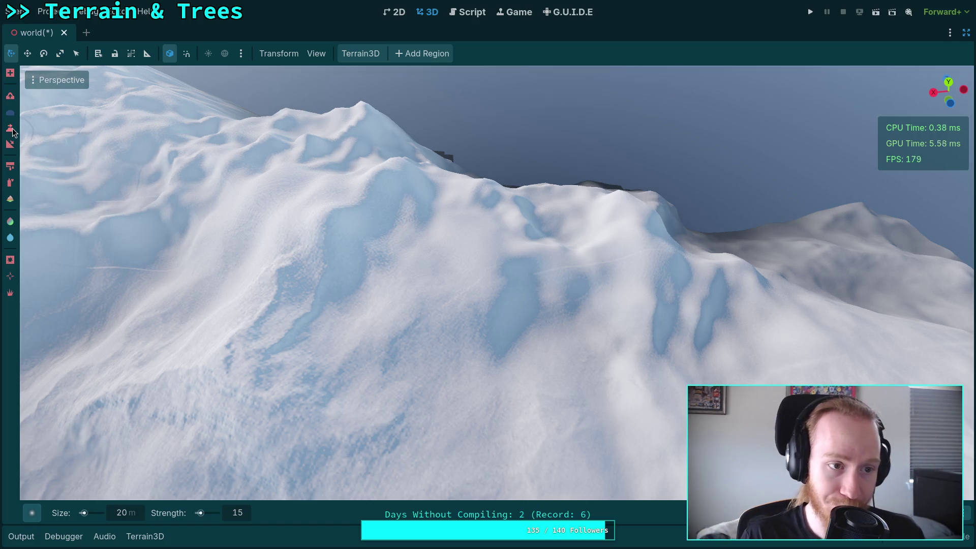
Set the brush height to 0, save the scene, and set size 200 and strength 10.
text(0.)
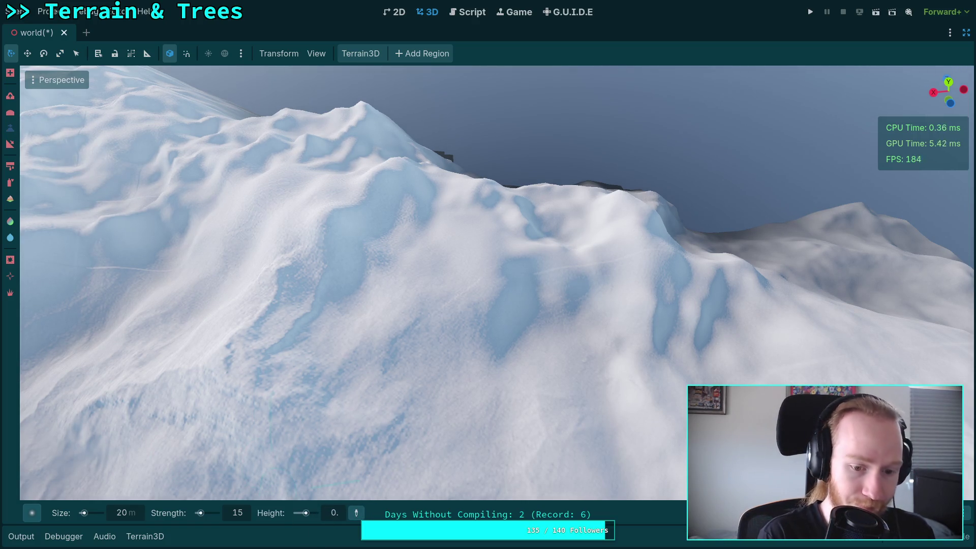
key(ctrl+s)
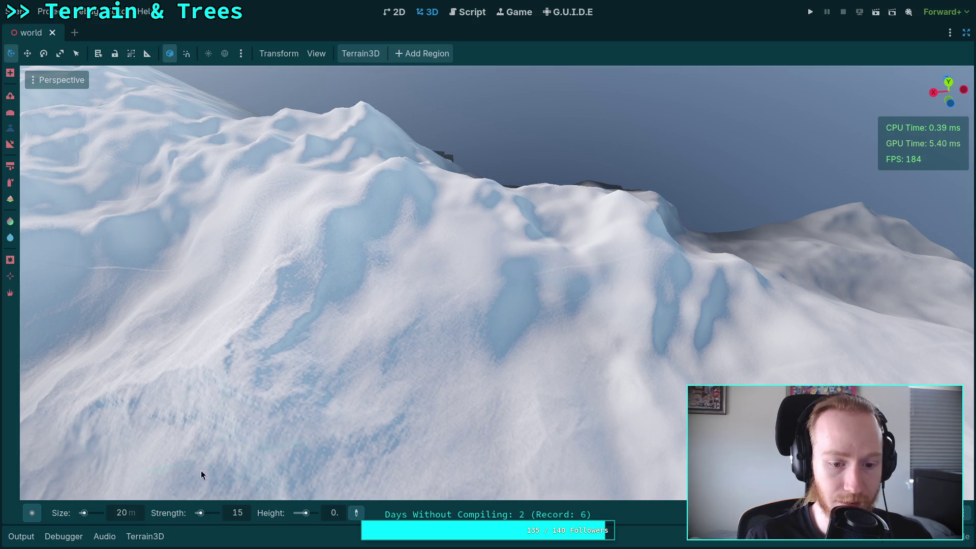
click(118, 514)
text(200)
key(Return)
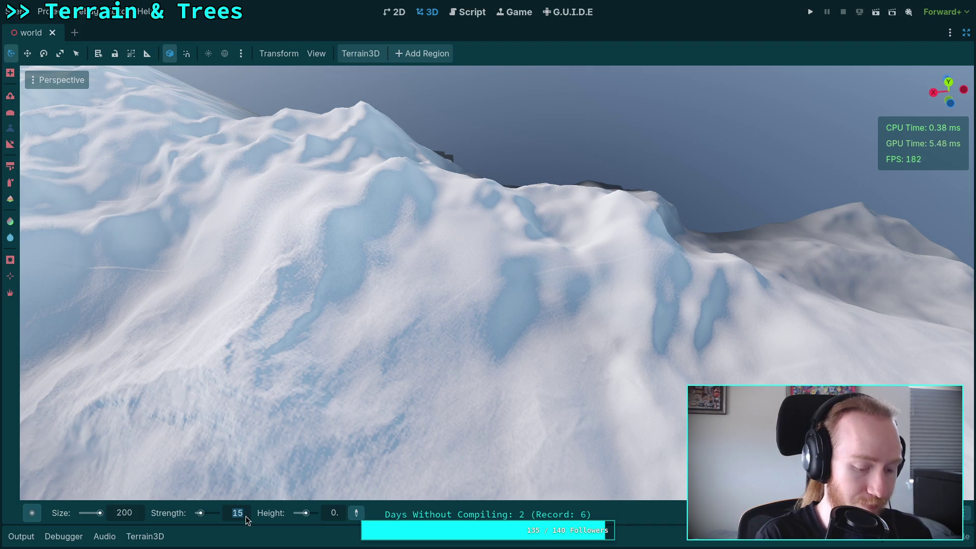
text(10)
key(Return)
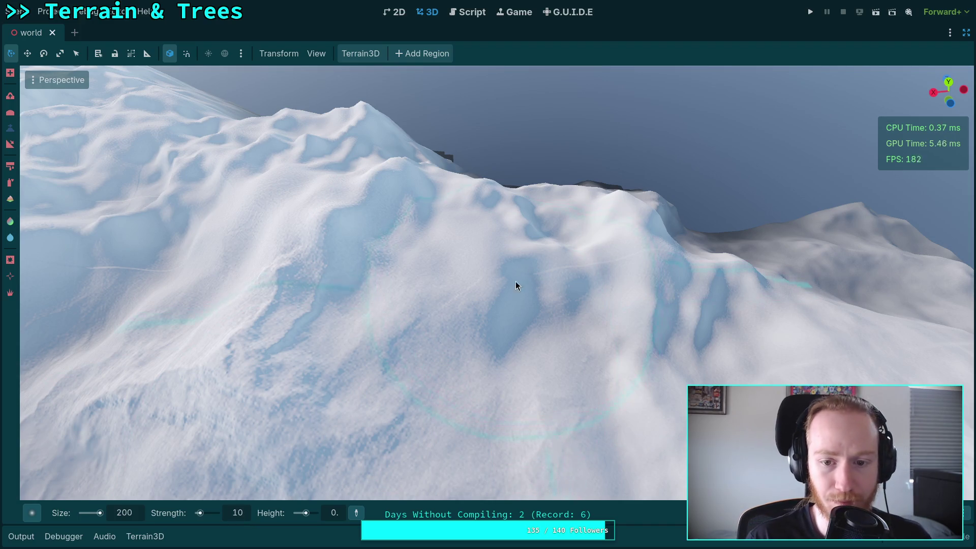
Fly to the snowy mountain and smooth the dimples on its slope.
right_click(516, 282)
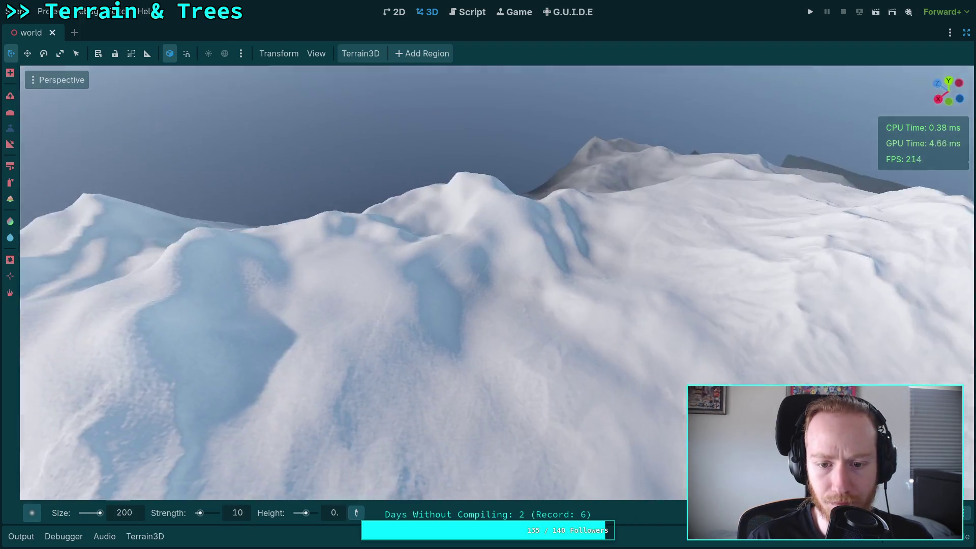
key(s)
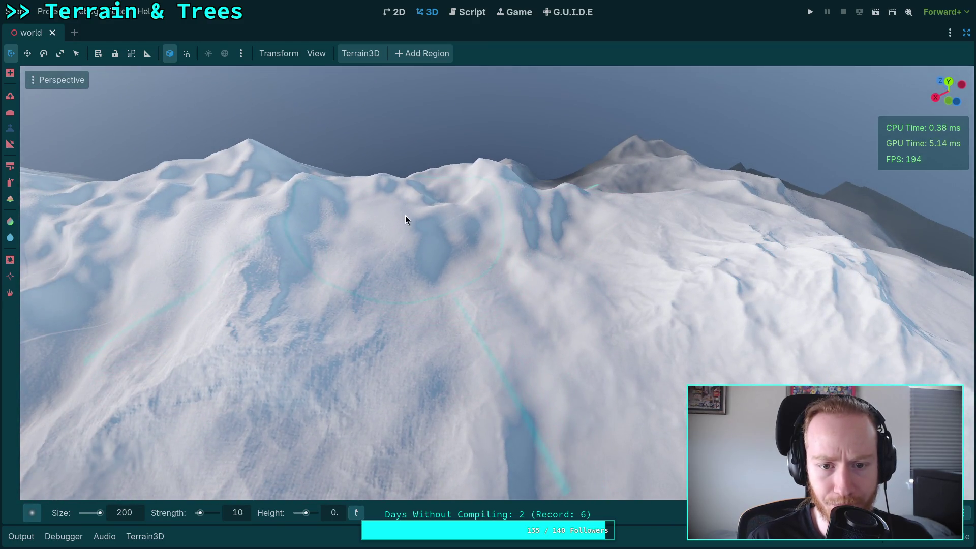
right_click(406, 220)
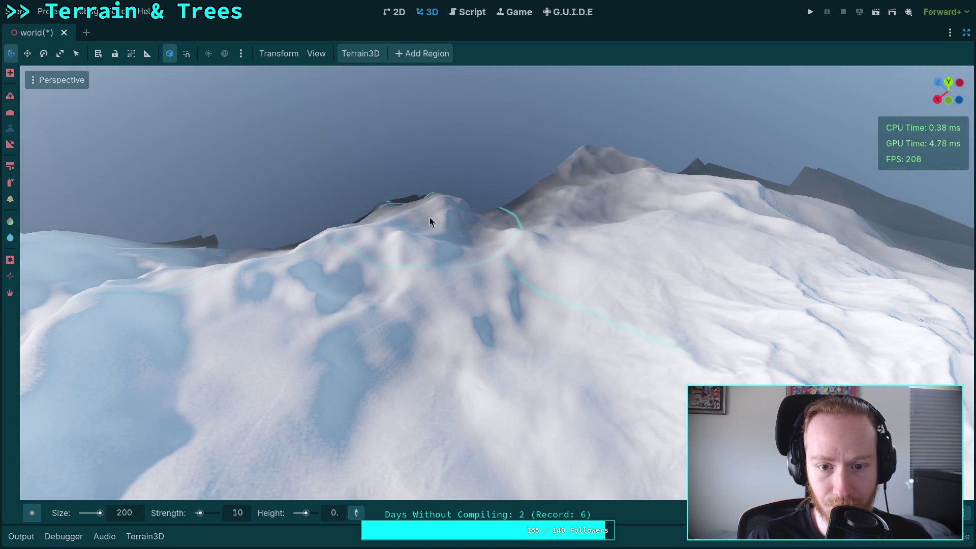
right_click(270, 281)
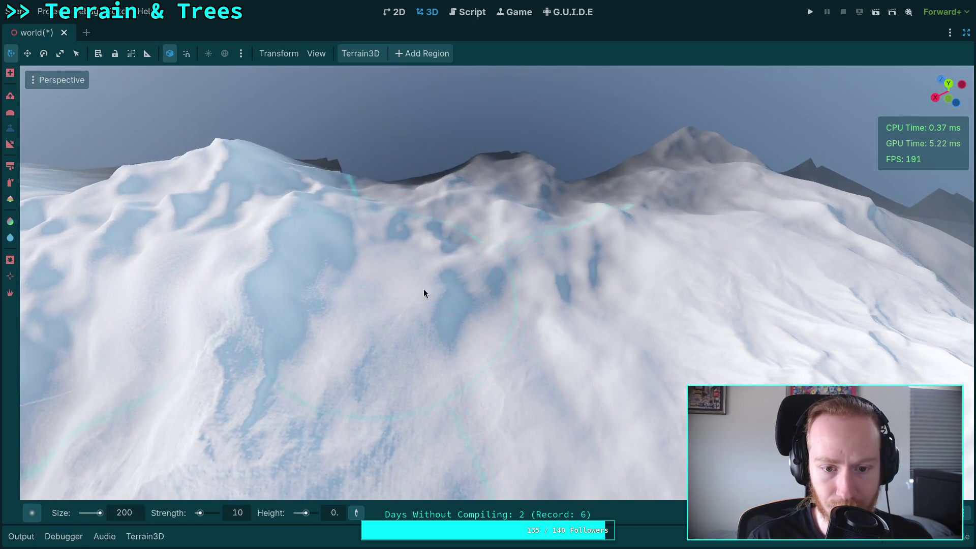
right_click(293, 221)
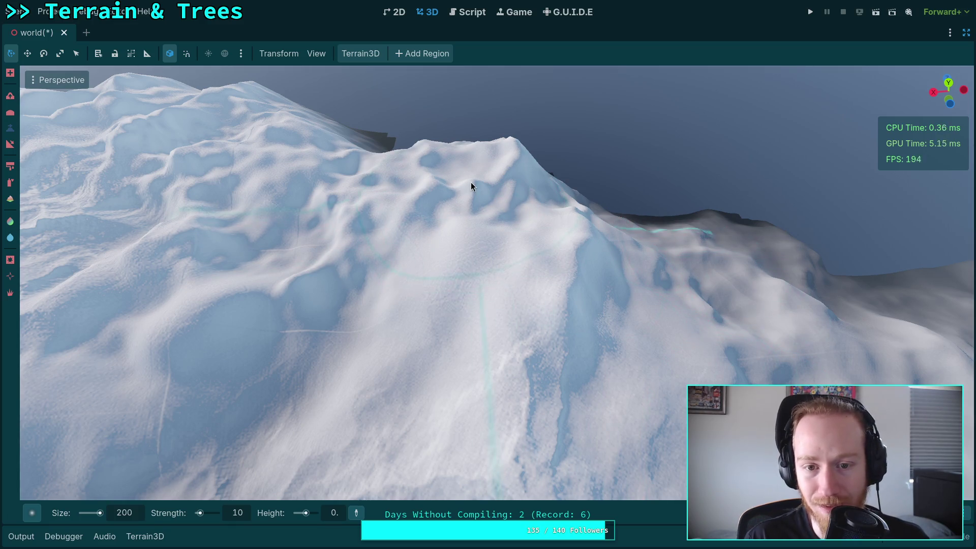
scroll(663, 235, up, 5)
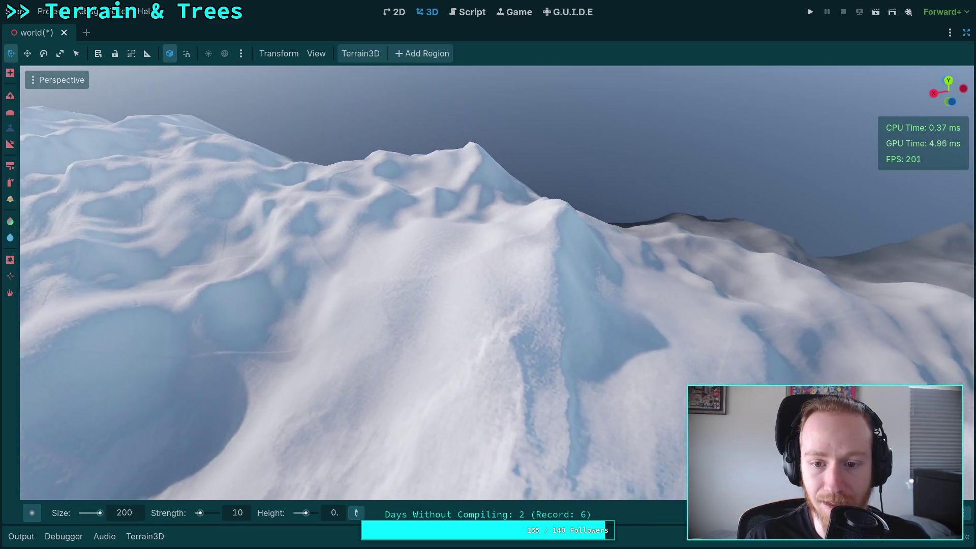
key(s)
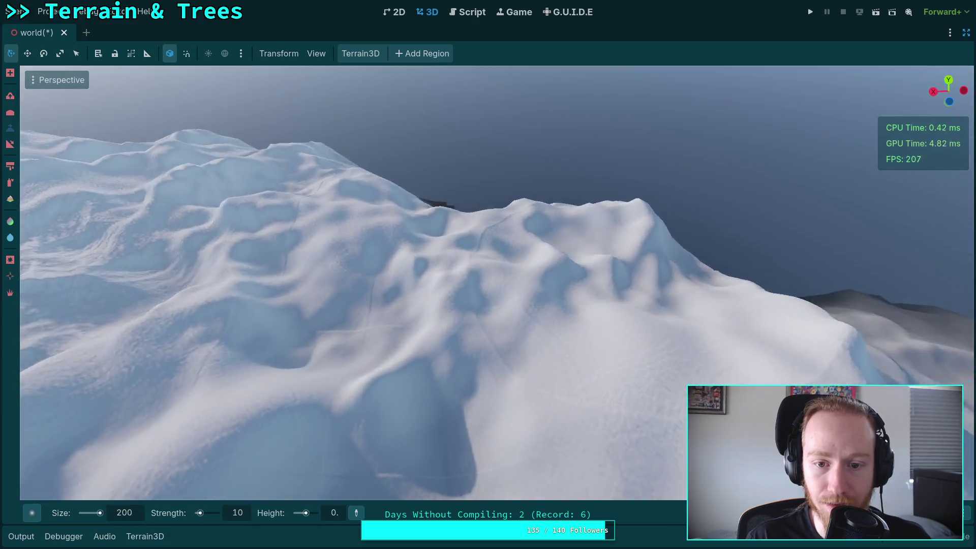
key(s)
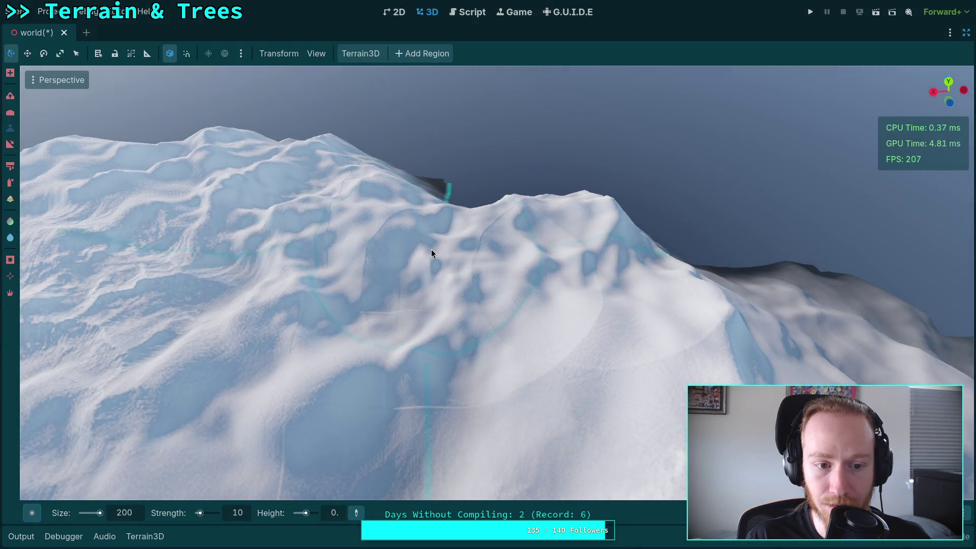
key(s)
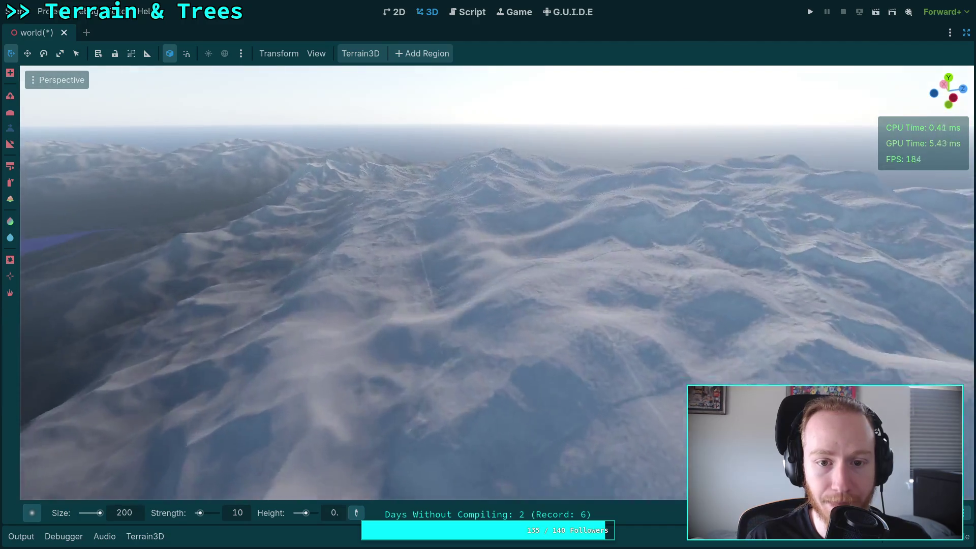
key(w)
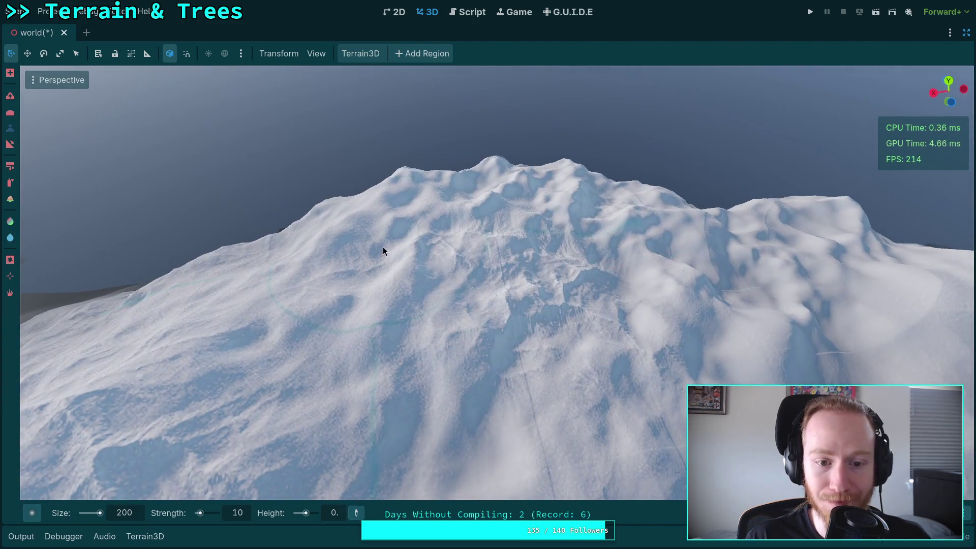
mouse_move(388, 235)
mouse_down()
mouse_move(452, 270)
mouse_move(568, 293)
mouse_up()
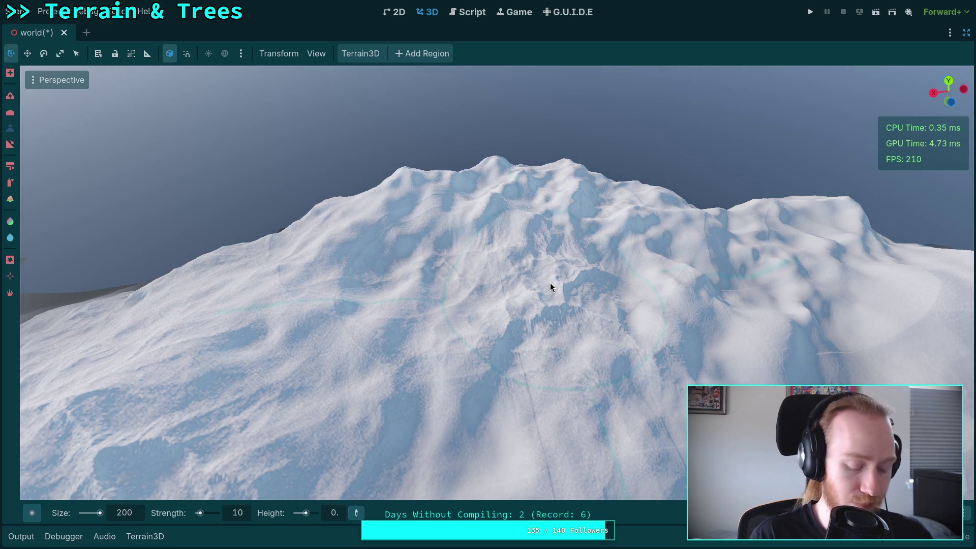
Switch the brush to lowering mode with strength 5 and size 250.
ctrl+click(550, 287)
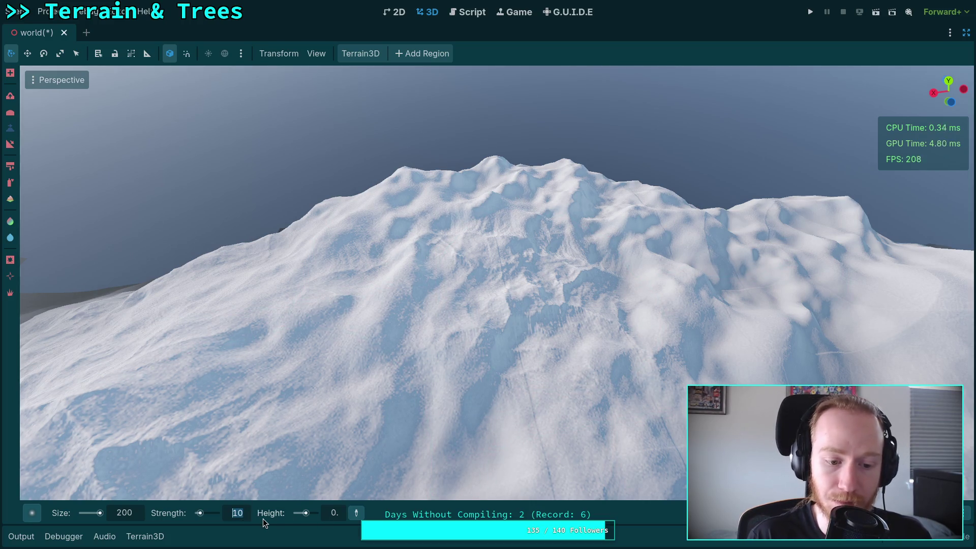
text(5)
key(Return)
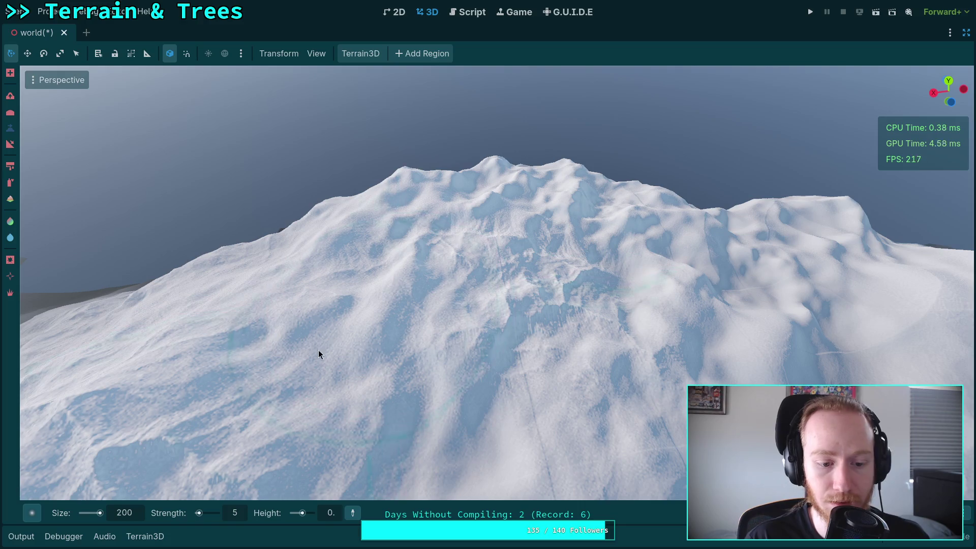
text(250)
key(Return)
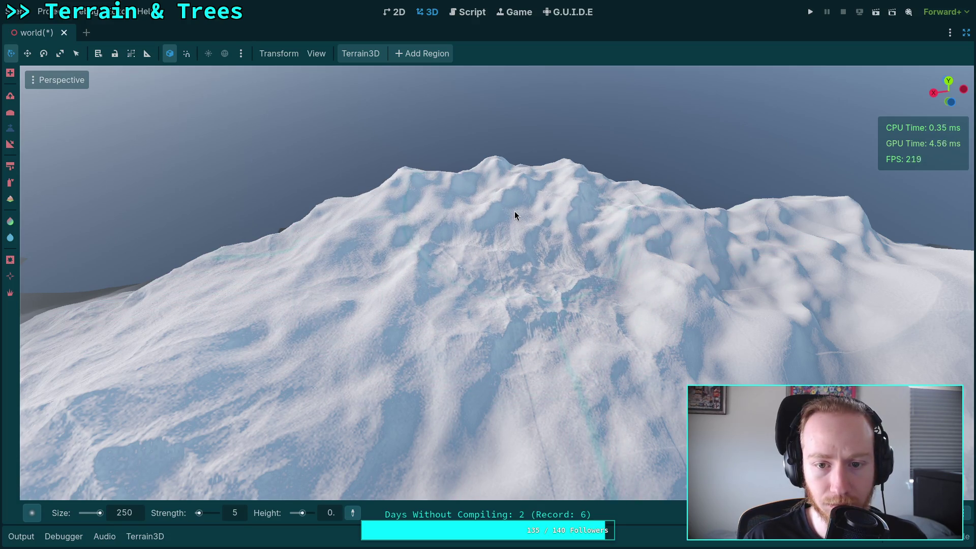
Lower the terrain along the snowy ridge crest.
right_click(498, 189)
right_click(521, 233)
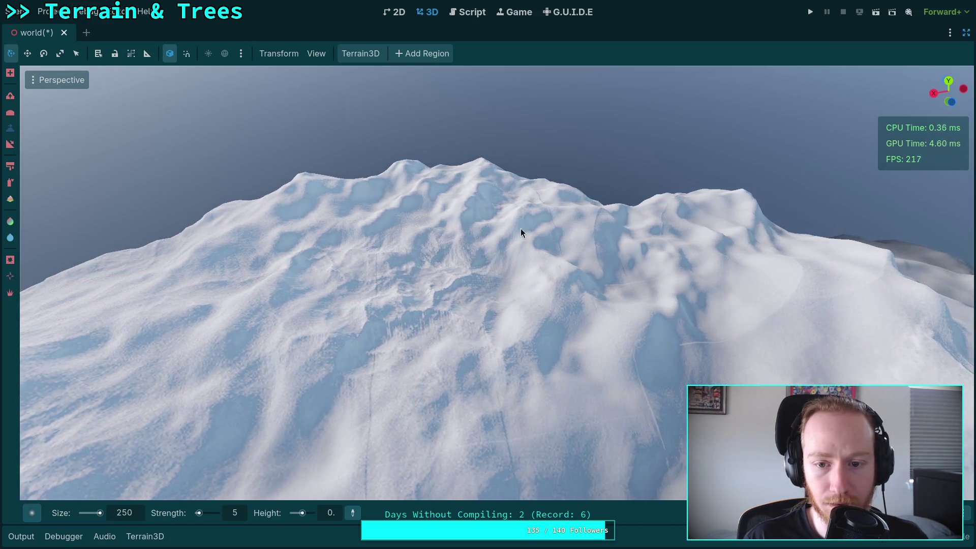
right_click(514, 352)
key(w)
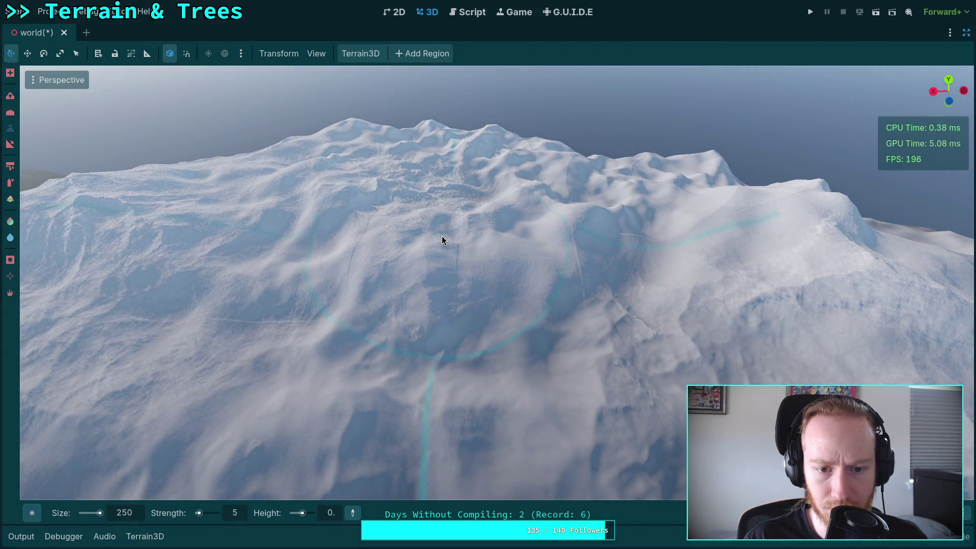
right_click(454, 240)
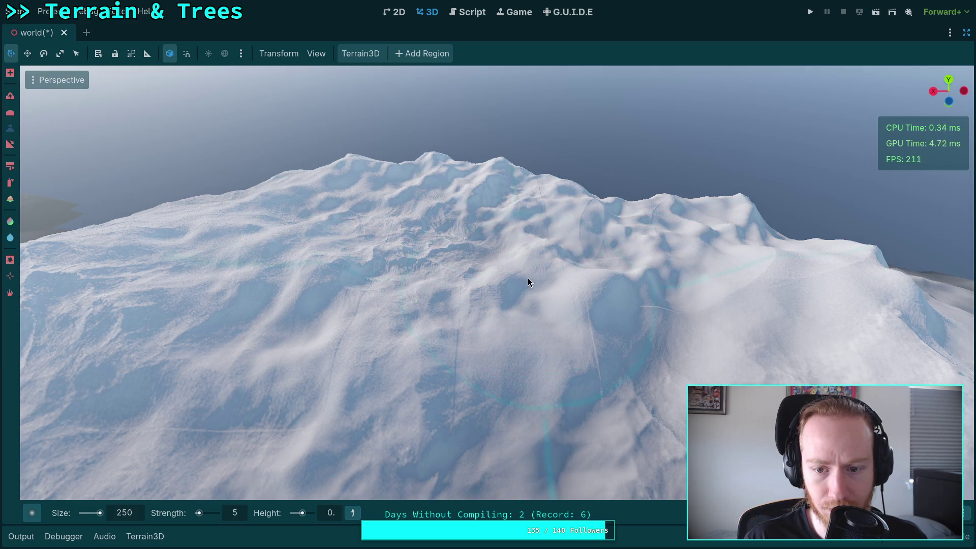
right_click(566, 289)
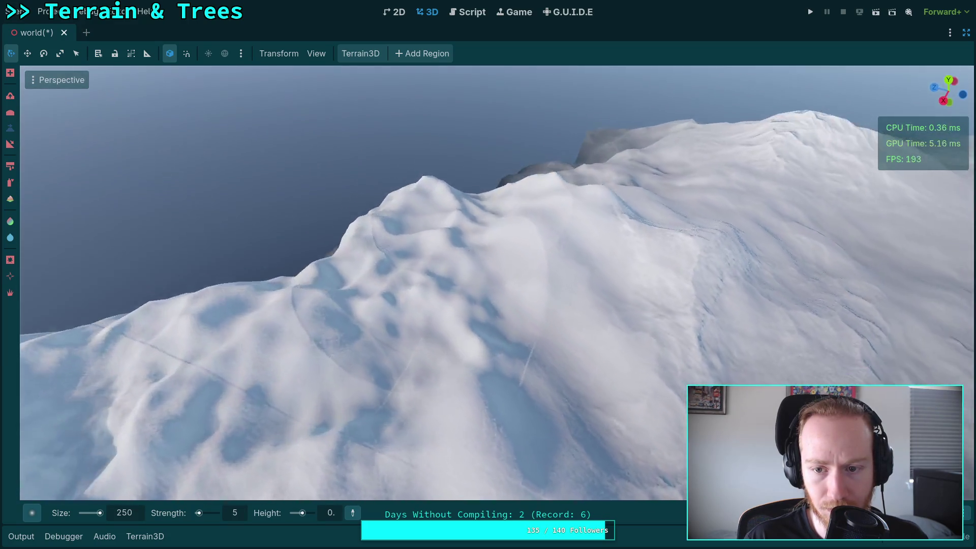
right_click(514, 228)
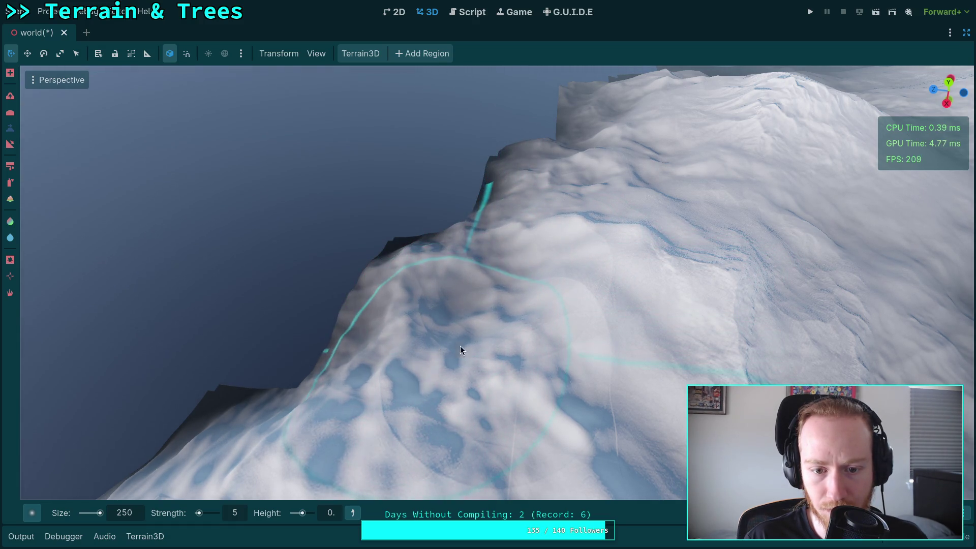
mouse_move(488, 339)
mouse_down()
mouse_move(533, 249)
mouse_move(514, 283)
mouse_up()
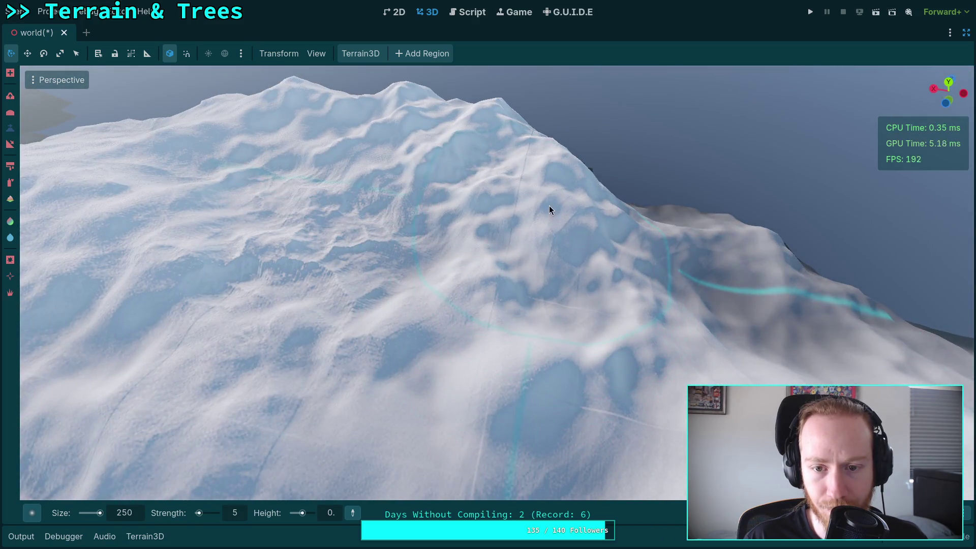
scroll(543, 198, down, 4)
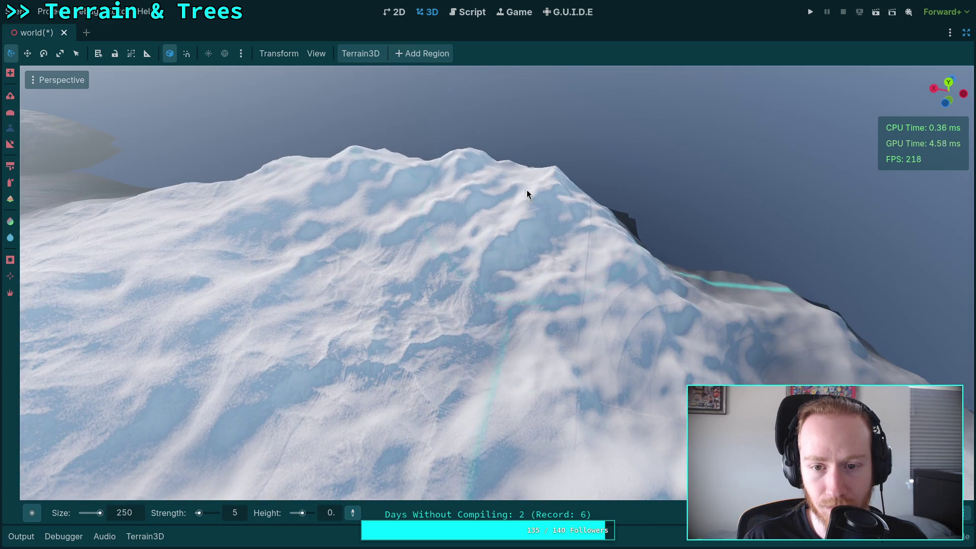
drag(436, 181, 566, 203)
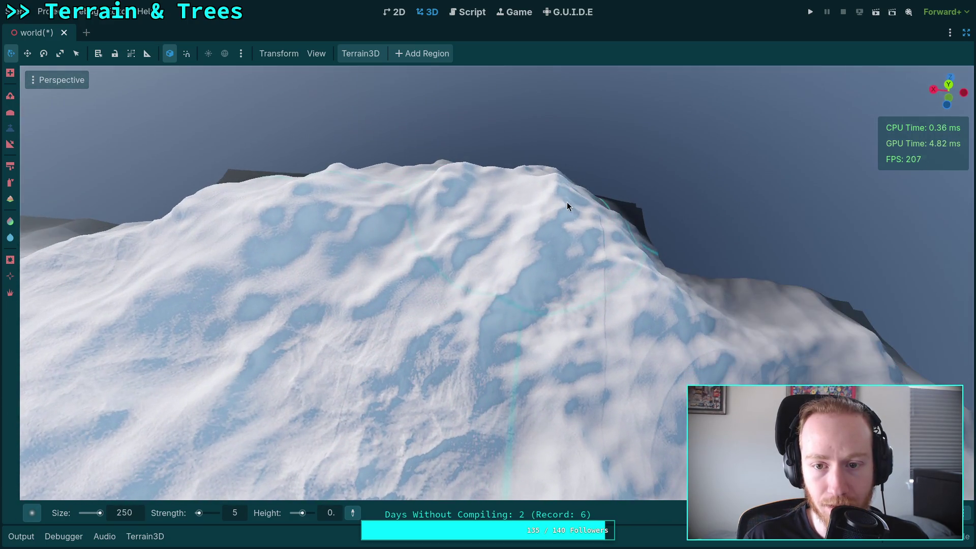
scroll(505, 269, down, 3)
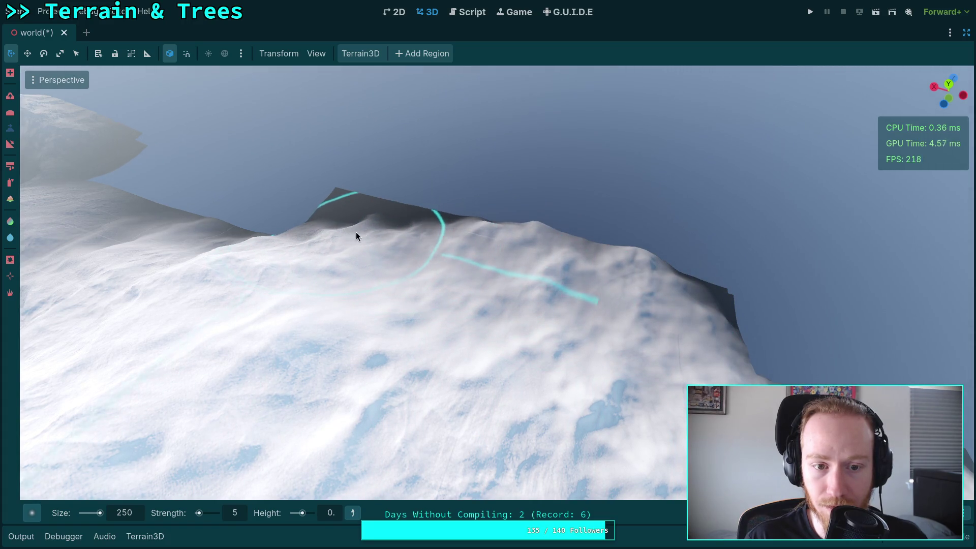
Carve dips into the central snowy hill with the size 250, strength 5 brush.
drag(603, 297, 601, 264)
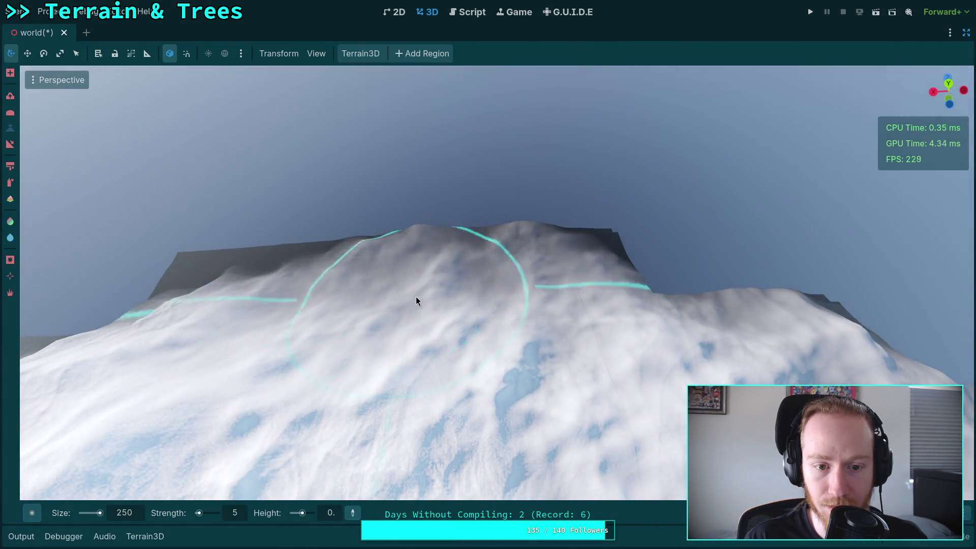
drag(416, 297, 416, 296)
mouse_move(485, 269)
mouse_down()
mouse_move(377, 244)
mouse_move(468, 307)
mouse_move(604, 352)
mouse_up()
scroll(491, 416, up, 3)
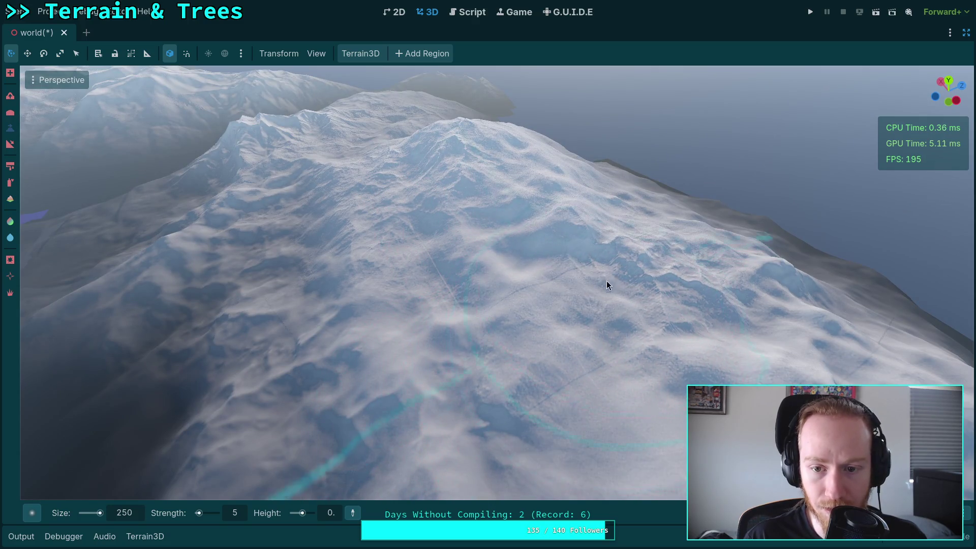
drag(626, 249, 580, 233)
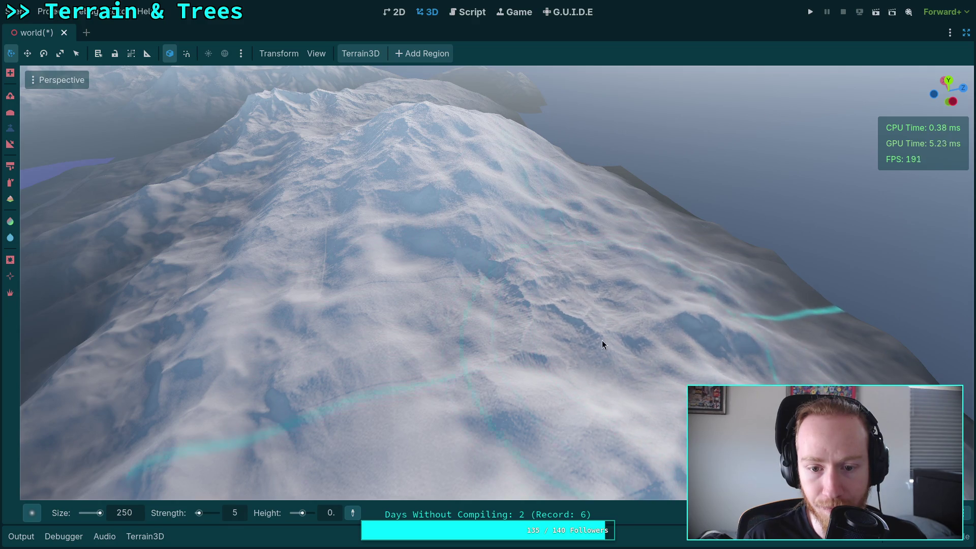
drag(466, 362, 484, 306)
mouse_move(502, 240)
mouse_down()
mouse_move(480, 276)
mouse_move(505, 225)
mouse_up()
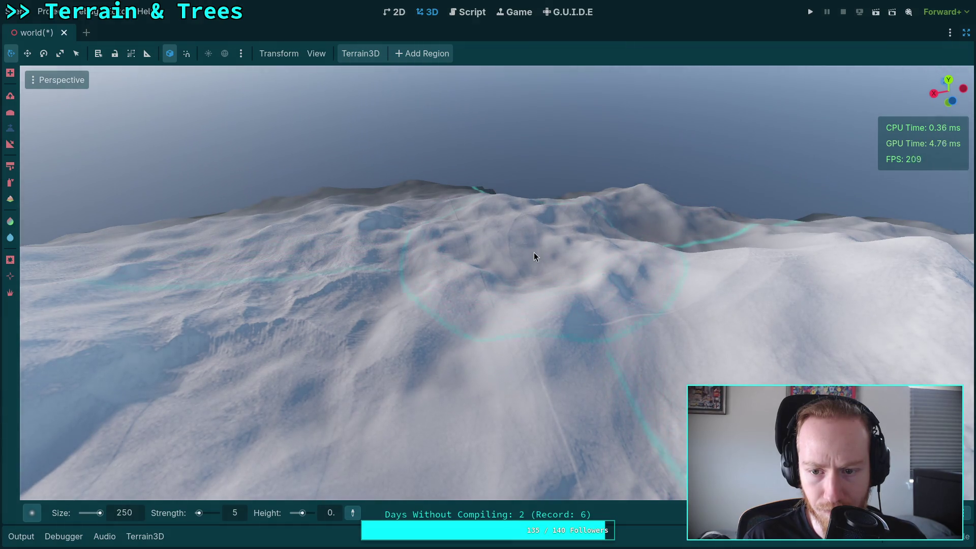
drag(550, 234, 583, 214)
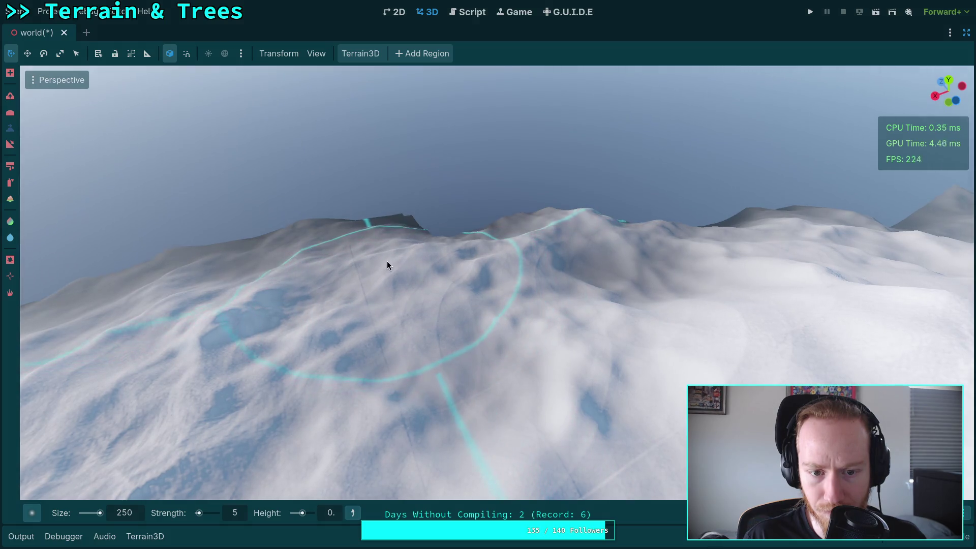
drag(383, 377, 389, 382)
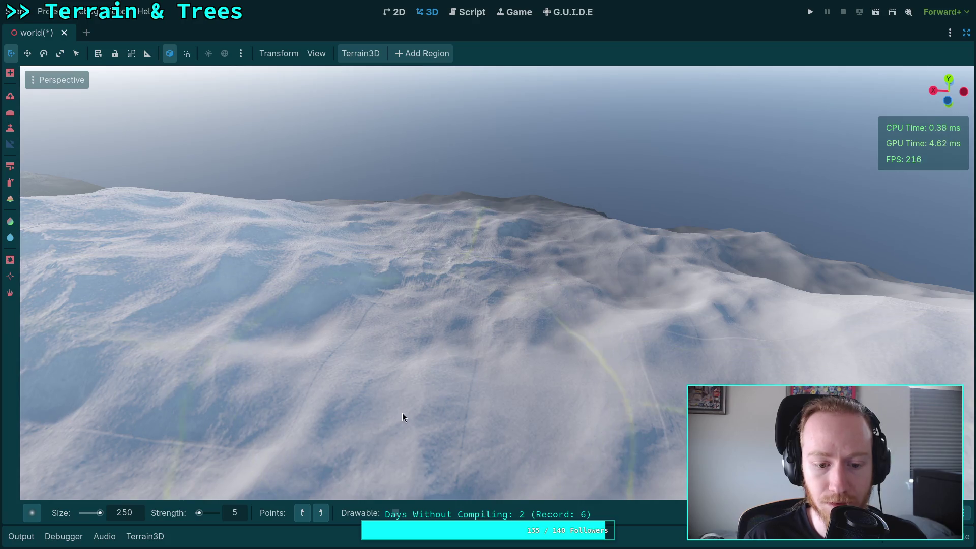
Switch to the Slope tool with brush size 150 and strength 50.
click(301, 518)
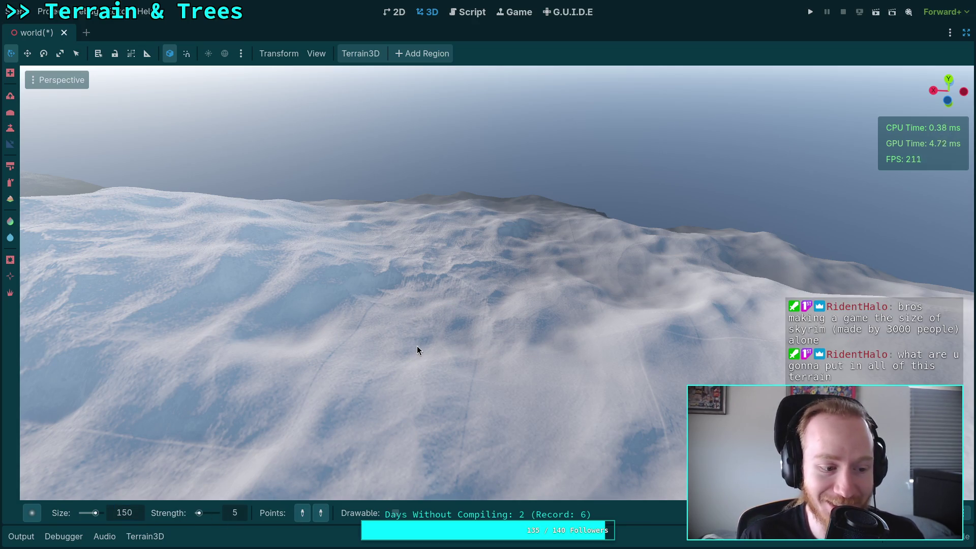
drag(417, 350, 296, 478)
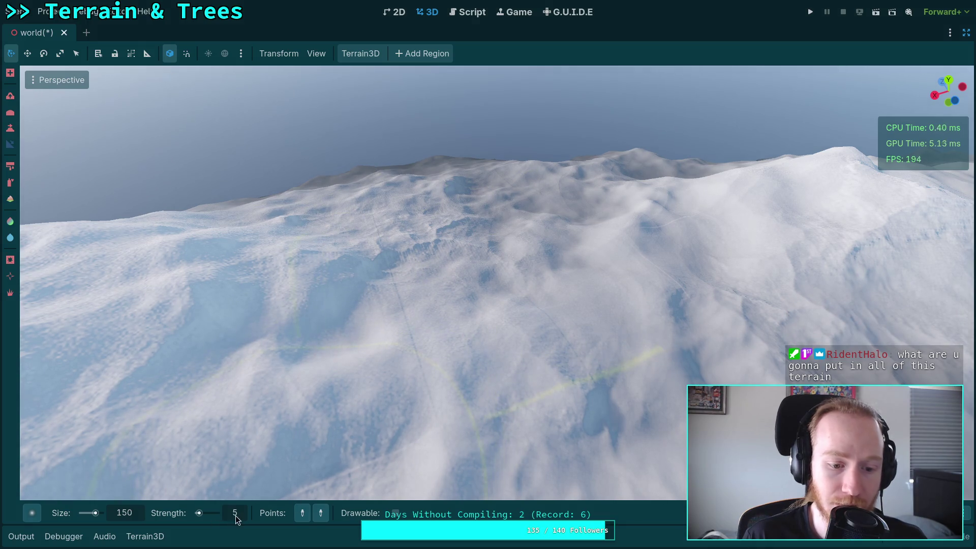
mouse_move(236, 516)
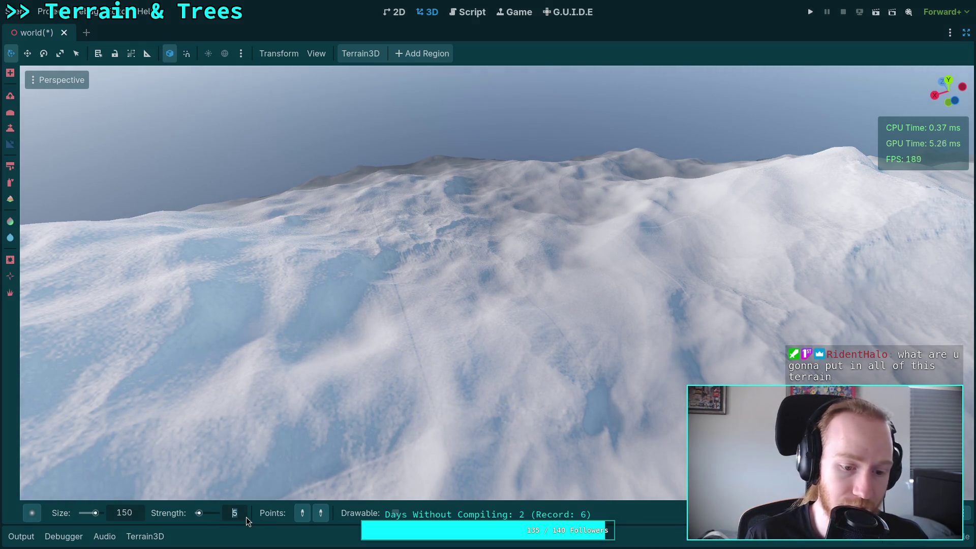
text(50)
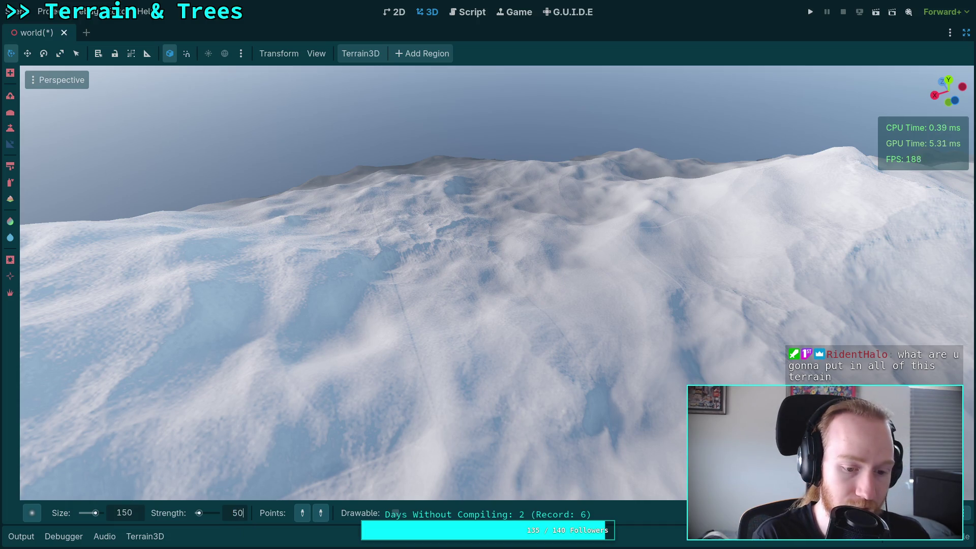
key(Return)
Fix a reference point on the snowy ridge and look across the mountains.
mouse_move(367, 365)
mouse_down()
mouse_move(422, 351)
mouse_move(383, 329)
mouse_up()
click(380, 356)
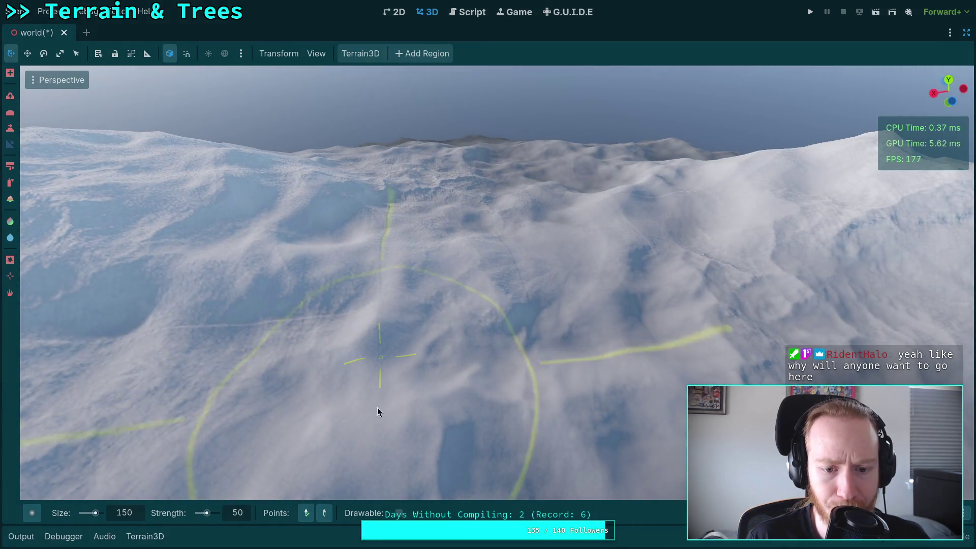
drag(342, 454, 405, 206)
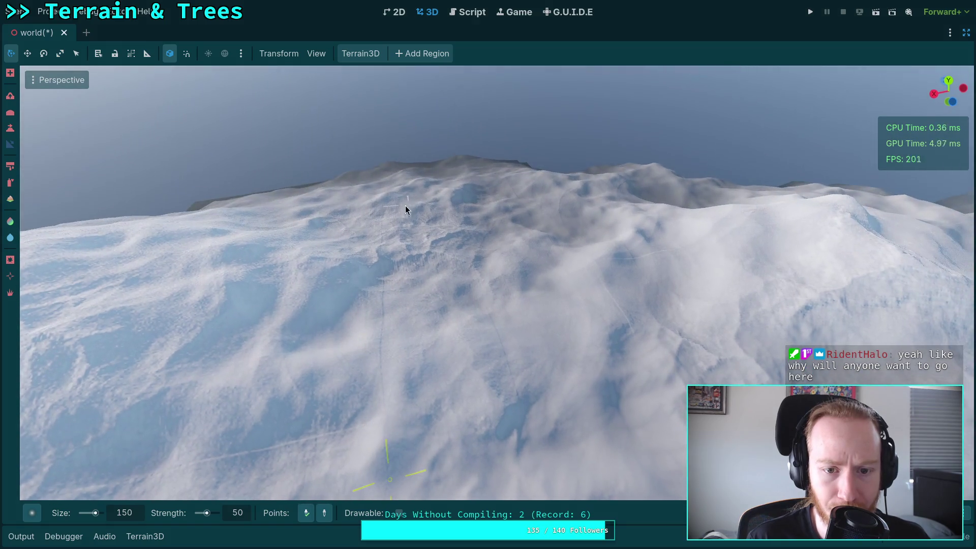
drag(414, 250, 415, 250)
drag(420, 298, 420, 298)
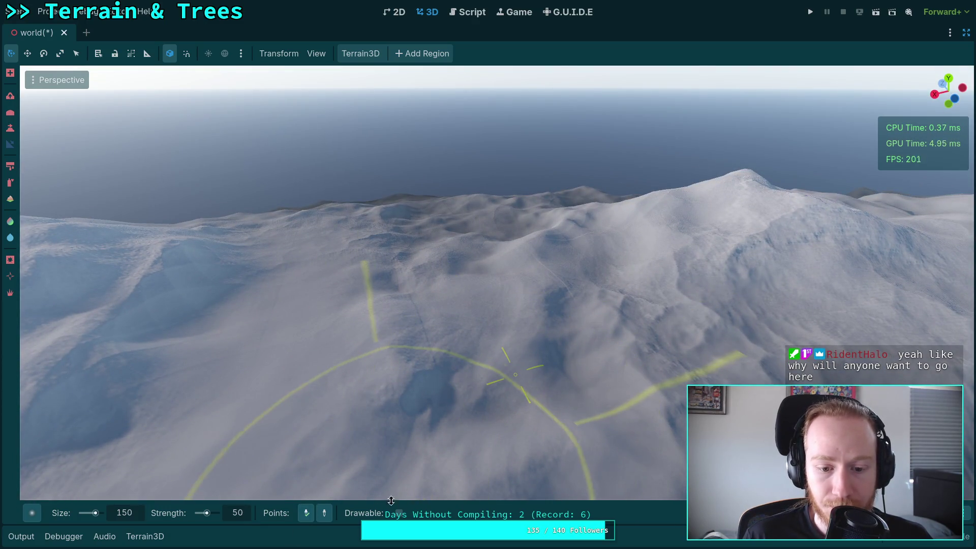
drag(434, 237, 435, 237)
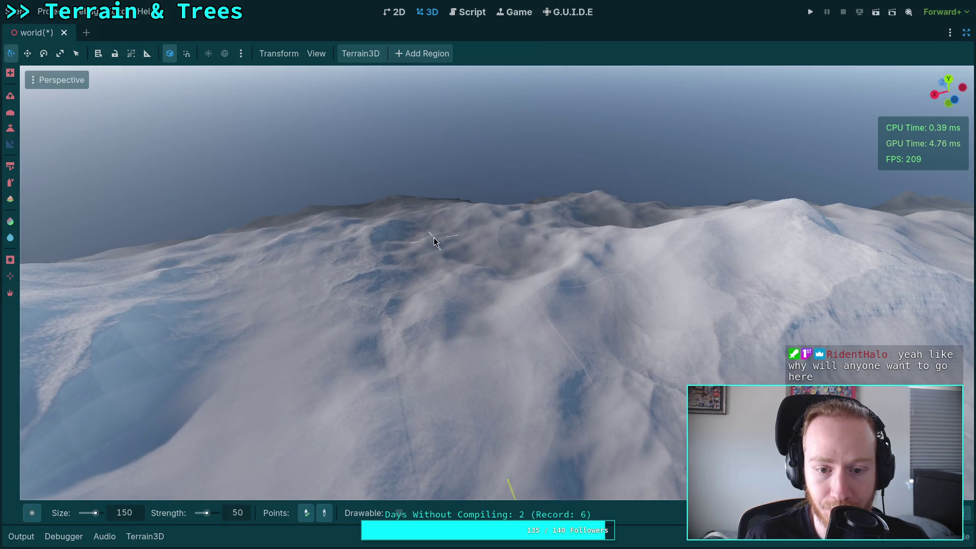
drag(447, 275, 446, 275)
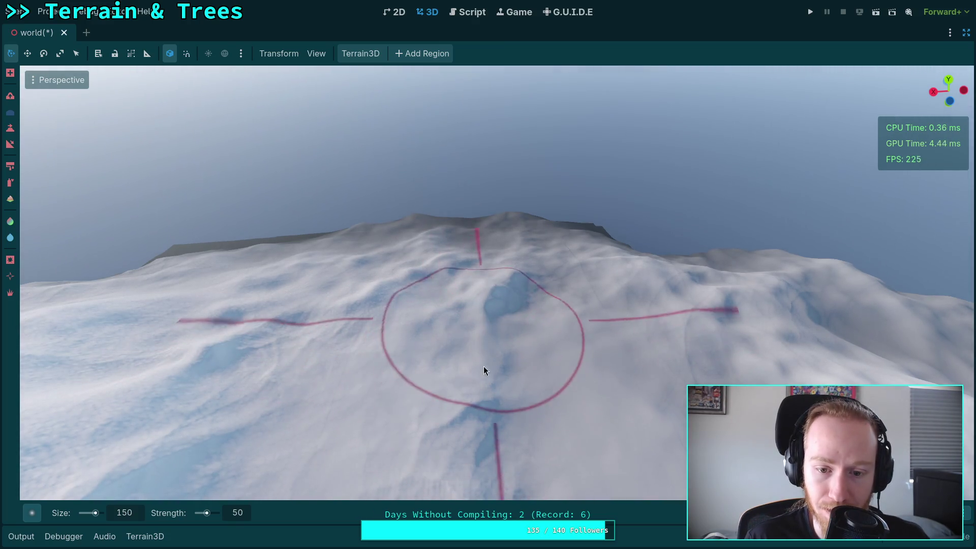
Fly around the snowy ridges to survey the hollow carved beside the central peak.
drag(484, 367, 486, 360)
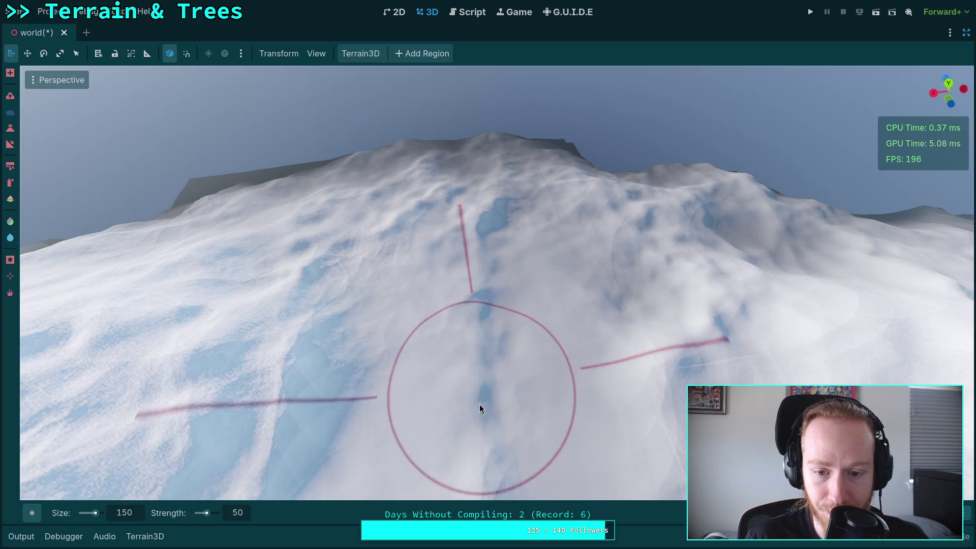
drag(480, 404, 529, 329)
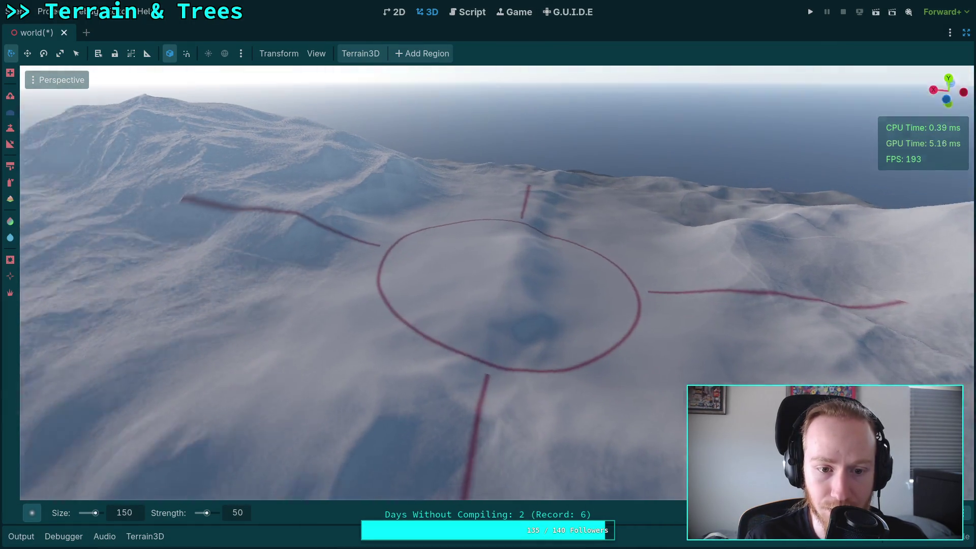
drag(508, 295, 481, 279)
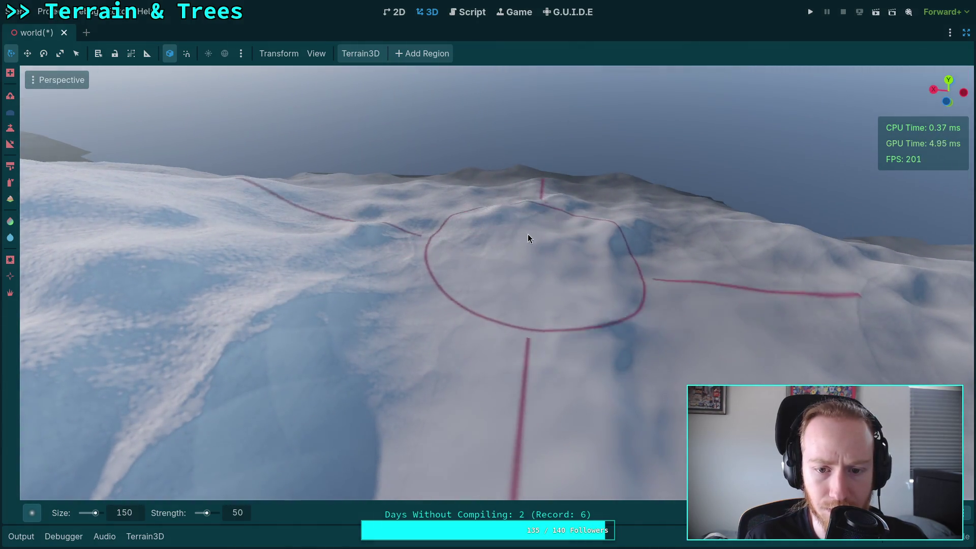
drag(587, 209, 474, 261)
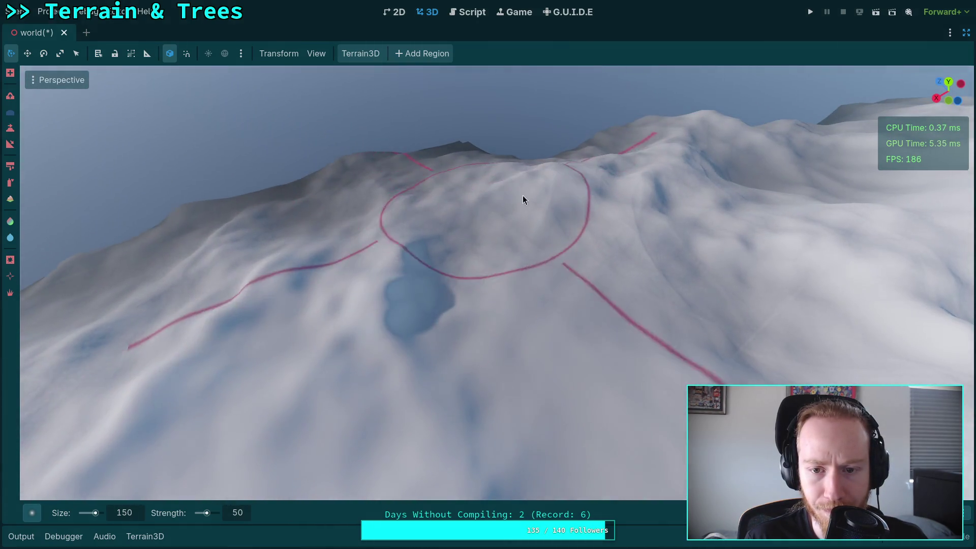
drag(544, 247, 420, 212)
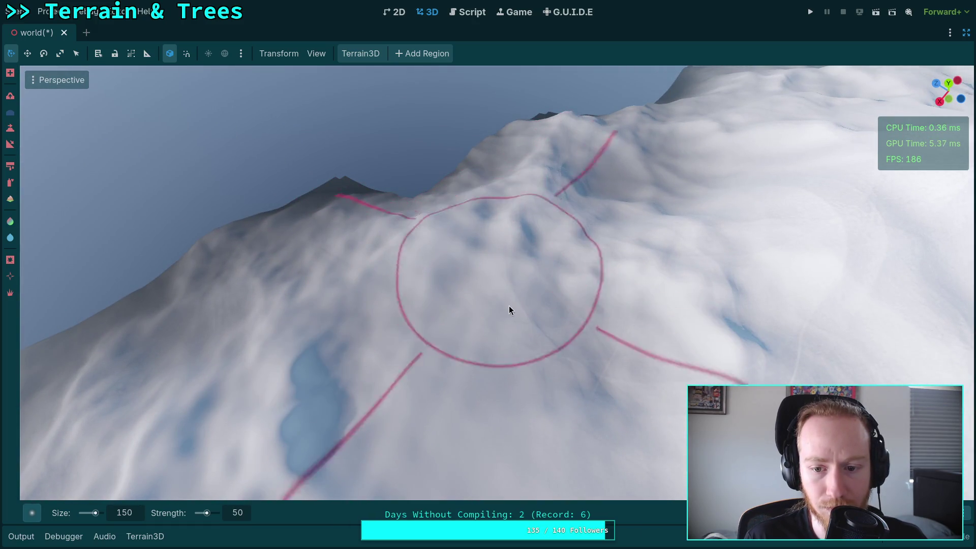
drag(510, 325, 498, 316)
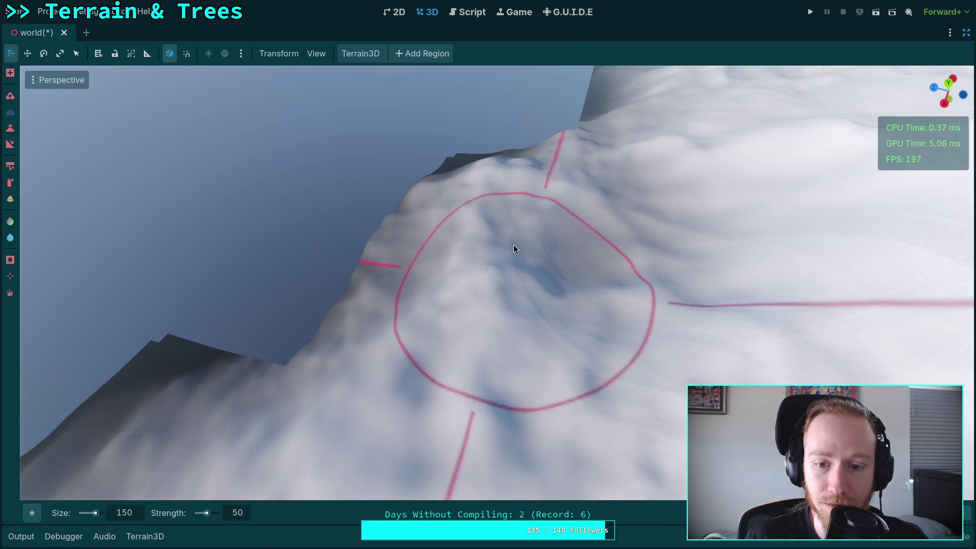
drag(513, 245, 484, 315)
drag(518, 350, 505, 352)
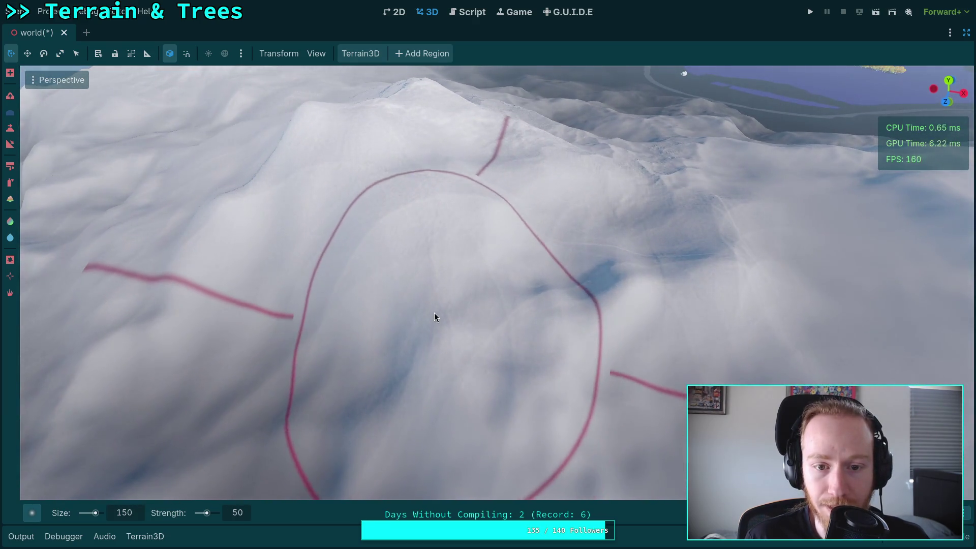
mouse_move(434, 313)
mouse_down()
mouse_move(444, 283)
mouse_move(635, 296)
mouse_move(584, 264)
mouse_up()
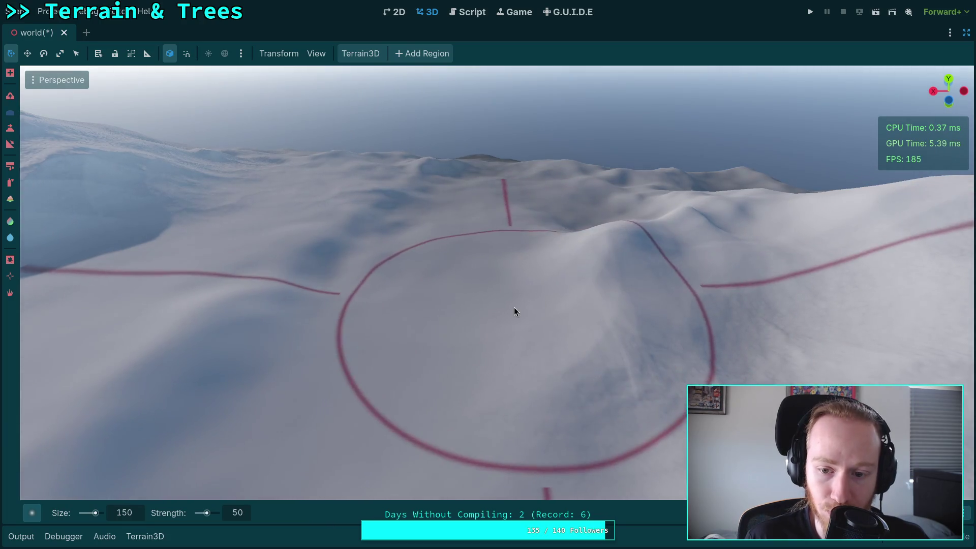
drag(514, 308, 513, 301)
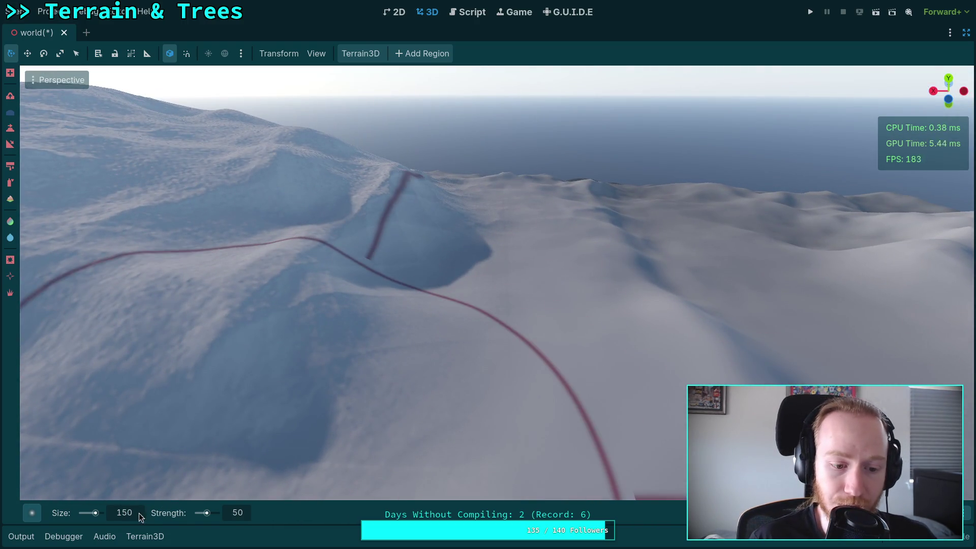
Set the brush size to 50 m and raise the strength from 10 to 100.
click(128, 517)
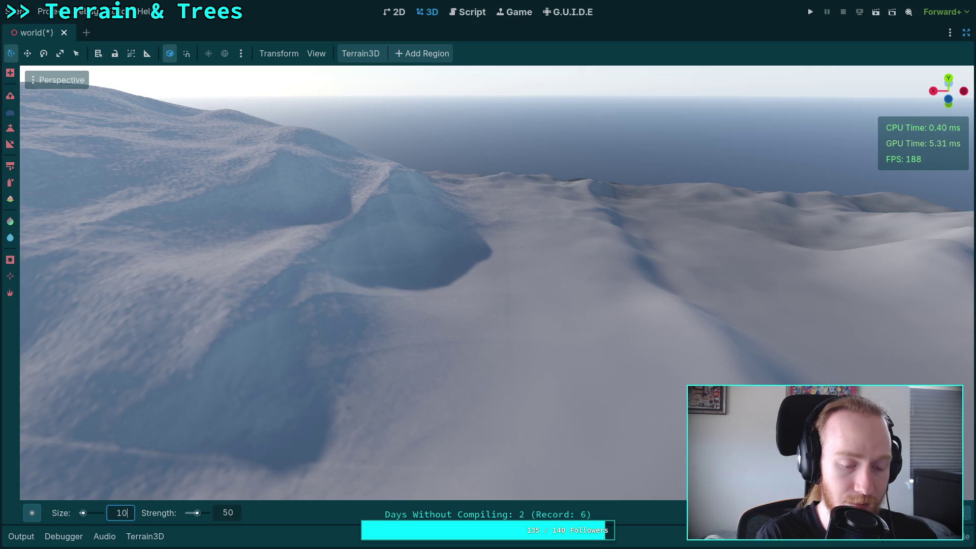
text(50)
click(228, 513)
text(10)
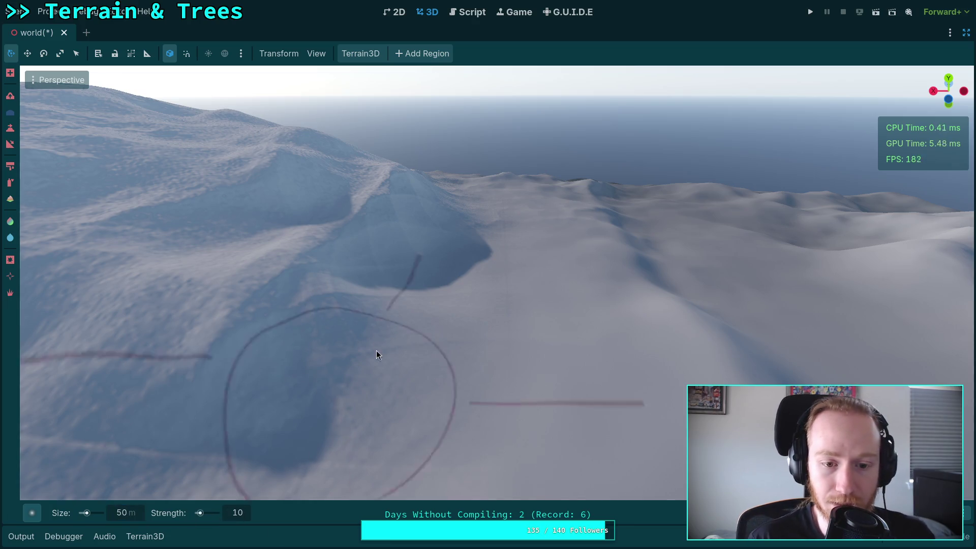
scroll(376, 349, up, 3)
scroll(419, 331, up, 3)
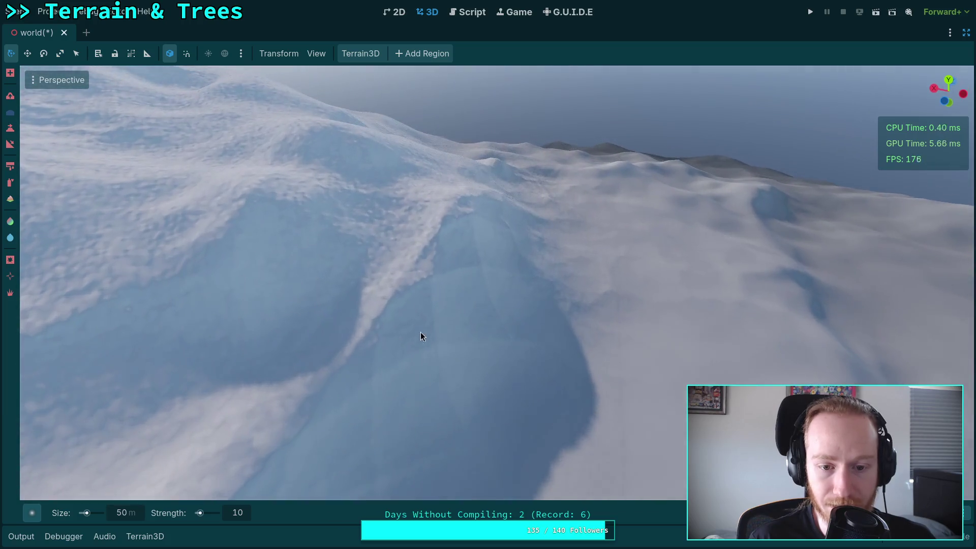
drag(451, 409, 272, 344)
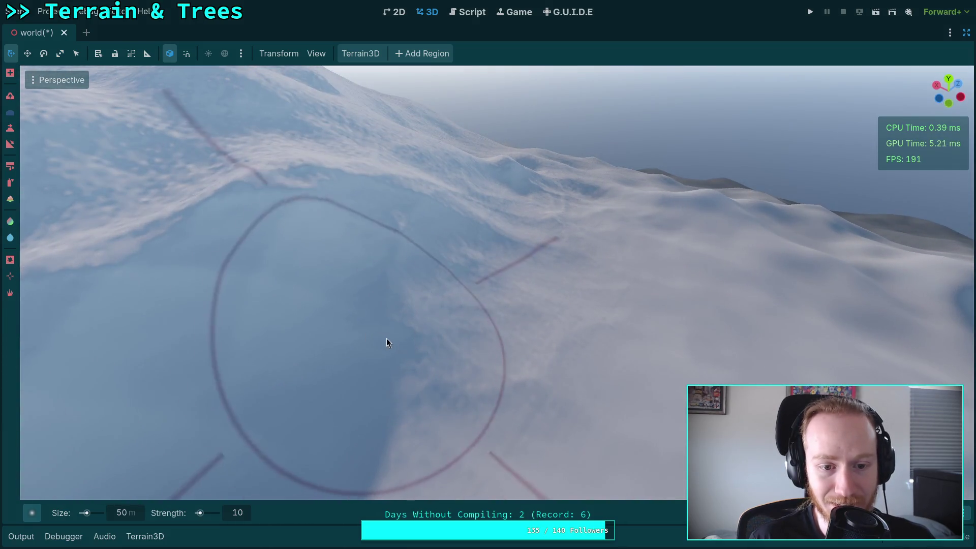
scroll(457, 330, down, 2)
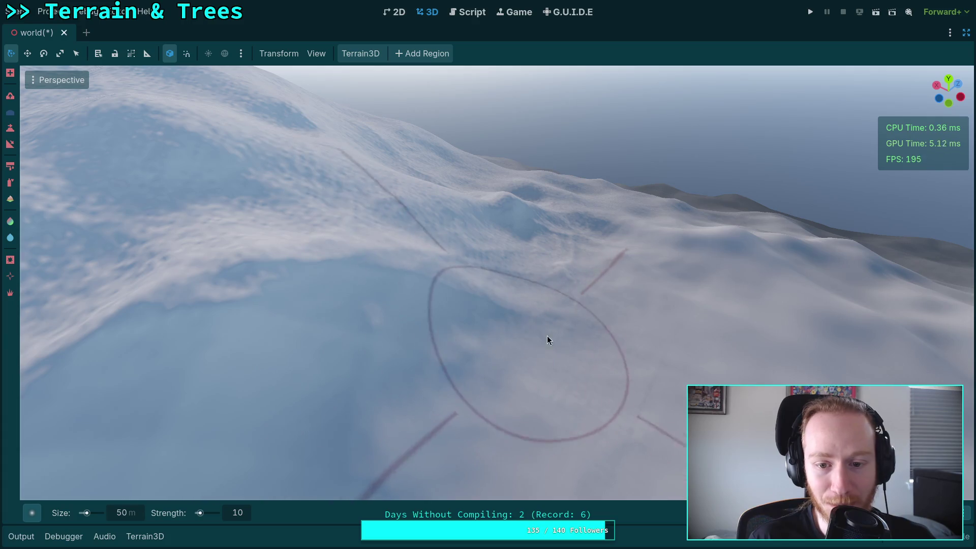
mouse_move(547, 336)
mouse_down()
mouse_move(549, 316)
mouse_move(450, 340)
mouse_move(566, 372)
mouse_move(447, 320)
mouse_move(509, 295)
mouse_move(544, 333)
mouse_move(564, 305)
mouse_move(549, 274)
mouse_move(572, 315)
mouse_up()
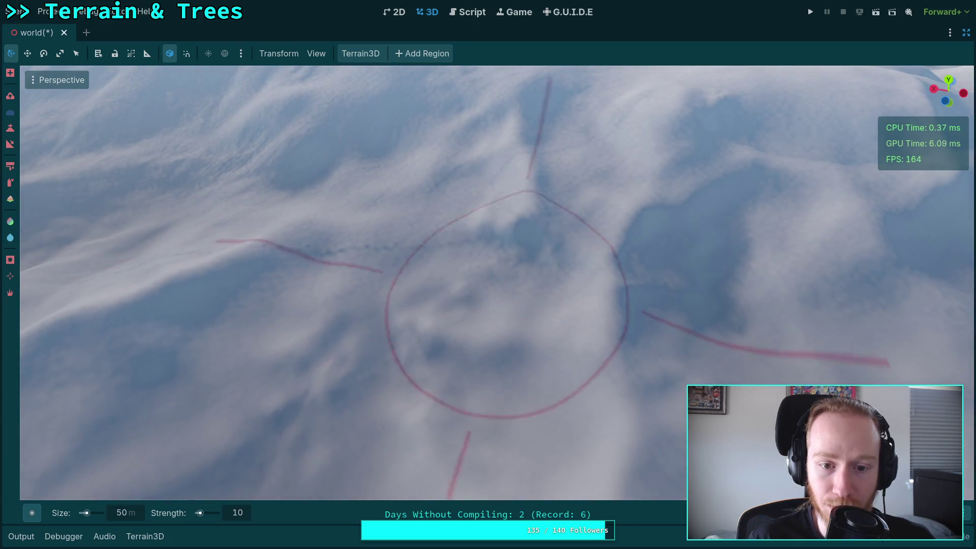
mouse_move(435, 316)
mouse_down()
mouse_move(439, 287)
mouse_move(490, 305)
mouse_up()
drag(475, 263, 486, 297)
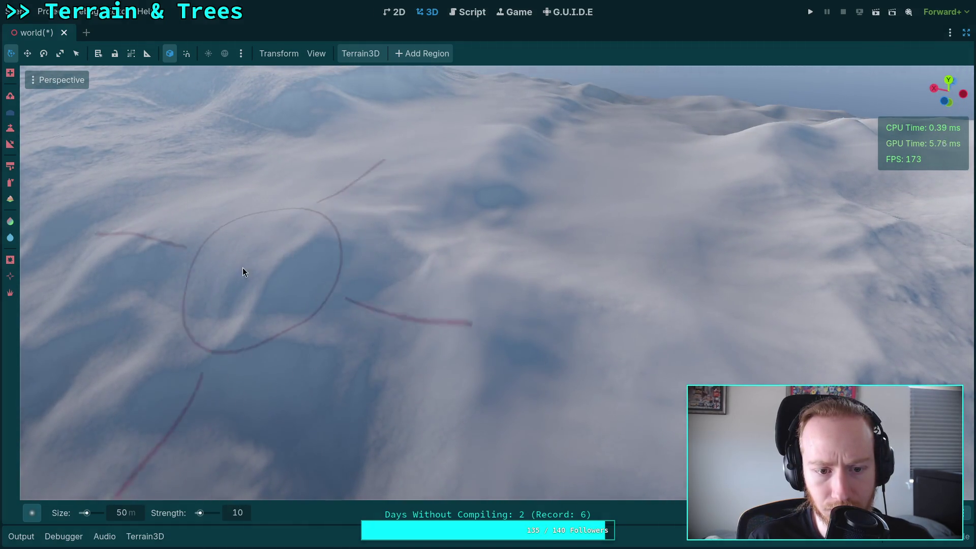
drag(461, 281, 486, 250)
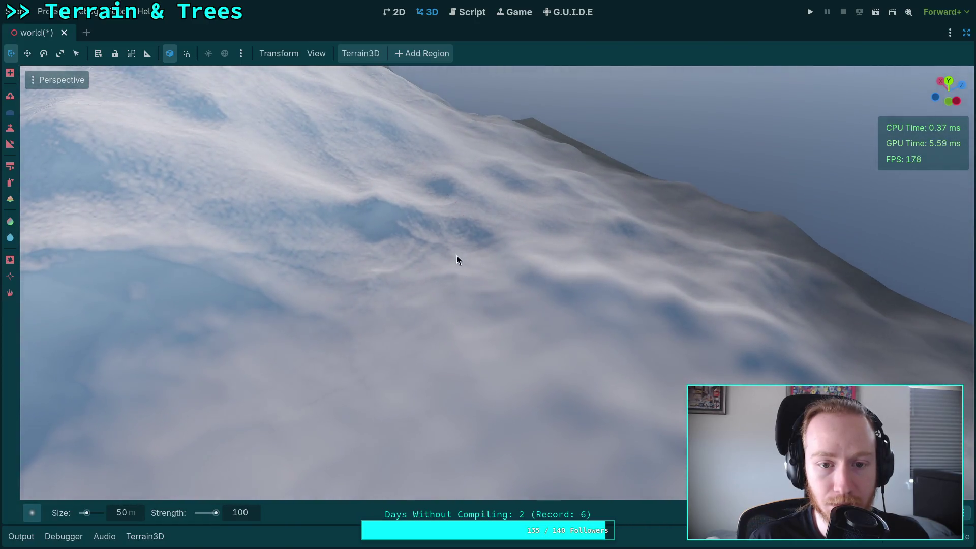
Fly close to the snowy slope and dig an oval dip with the lowering brush.
scroll(456, 255, down, 5)
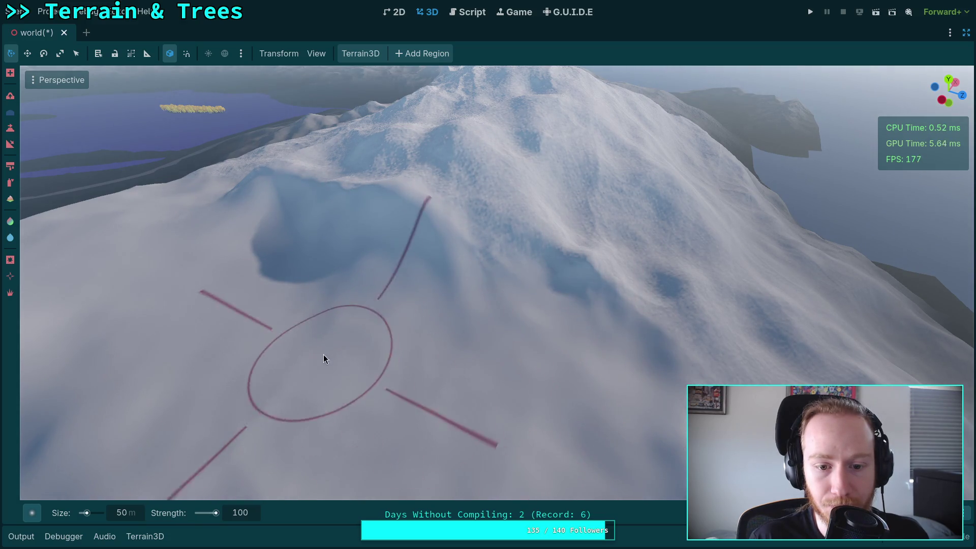
right_click(351, 310)
key(w)
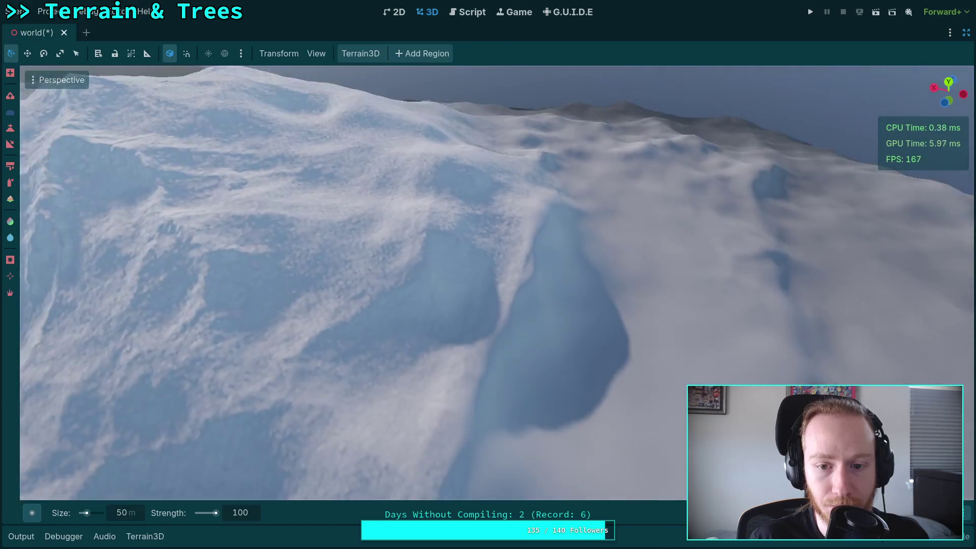
key(s)
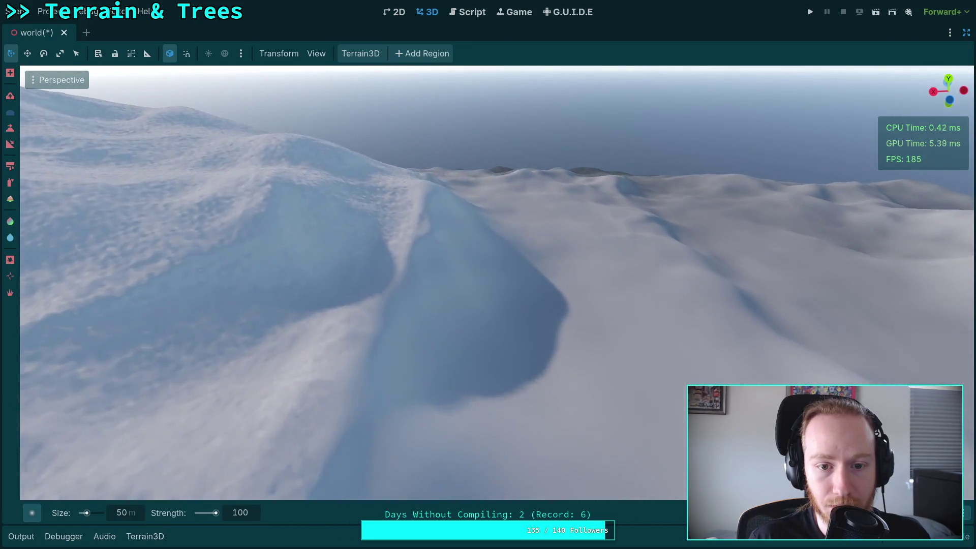
key(w)
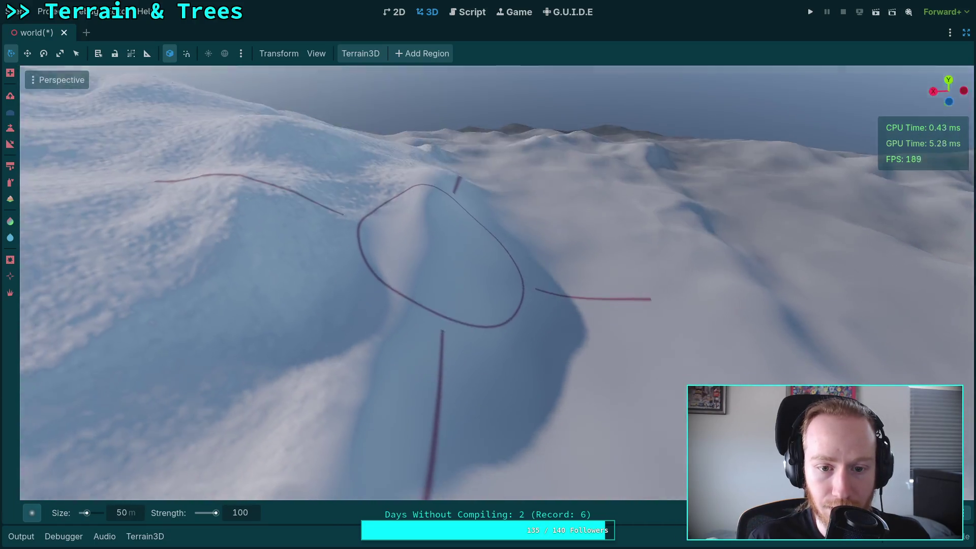
right_click(440, 254)
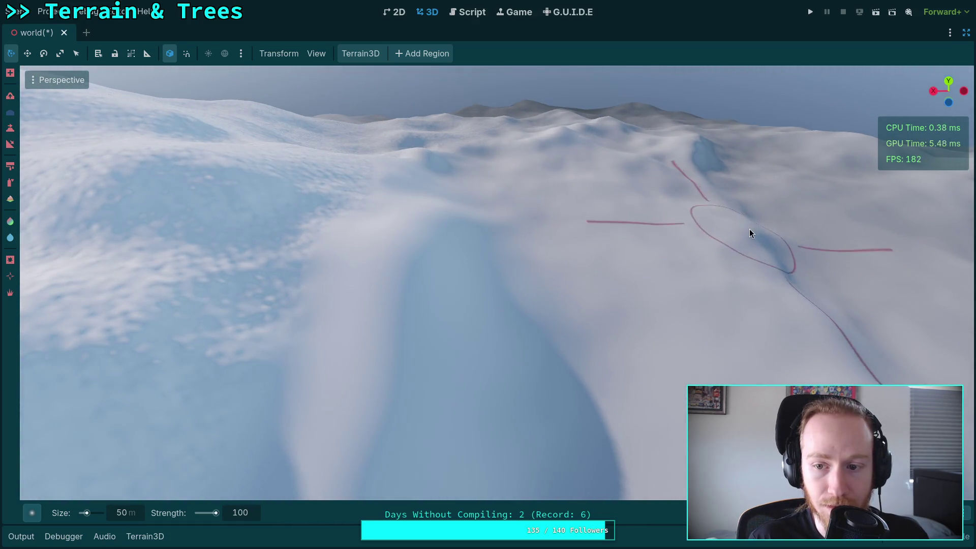
right_click(495, 361)
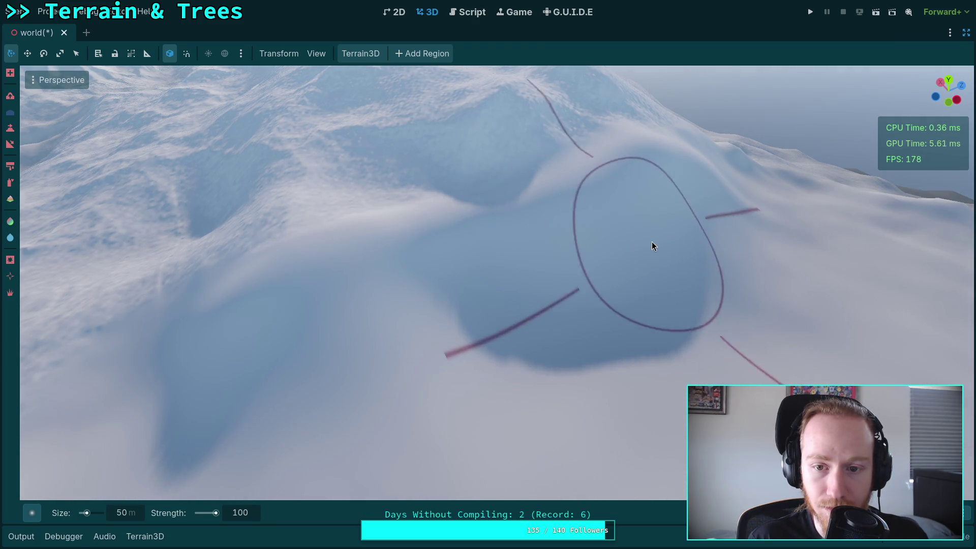
key(ctrl)
mouse_move(482, 318)
mouse_down()
mouse_move(542, 327)
mouse_move(619, 310)
mouse_move(703, 274)
mouse_move(539, 321)
mouse_move(732, 258)
mouse_move(737, 274)
mouse_move(639, 323)
mouse_up()
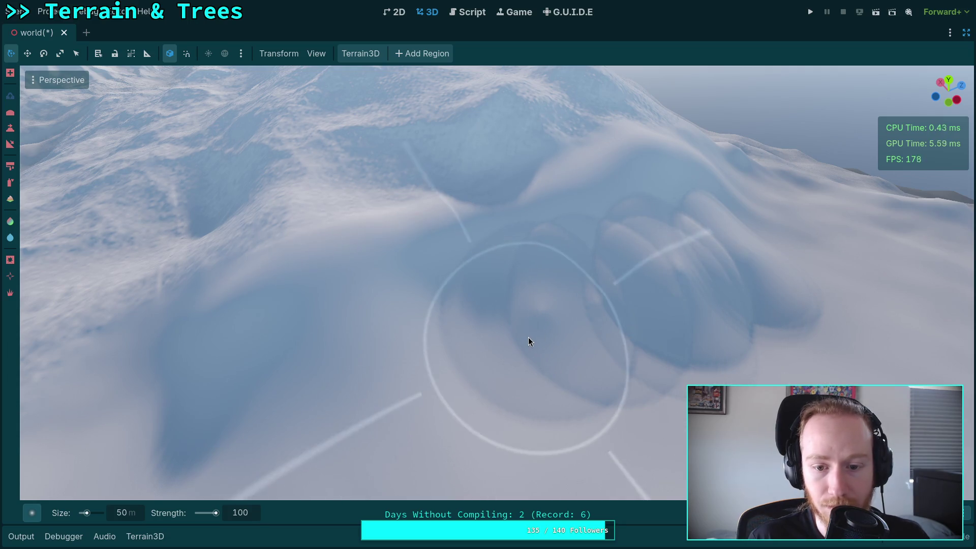
Partly refill the depression and set the brush strength to 50.
mouse_move(530, 340)
mouse_down()
mouse_move(551, 318)
mouse_move(737, 256)
mouse_move(654, 242)
mouse_move(498, 318)
mouse_move(795, 259)
mouse_move(676, 268)
mouse_move(502, 406)
mouse_up()
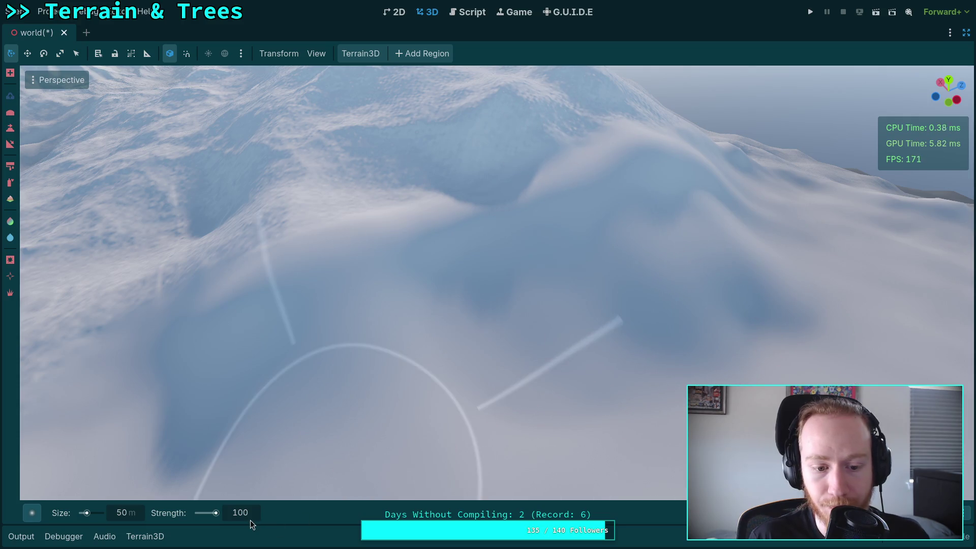
text(50)
key(Return)
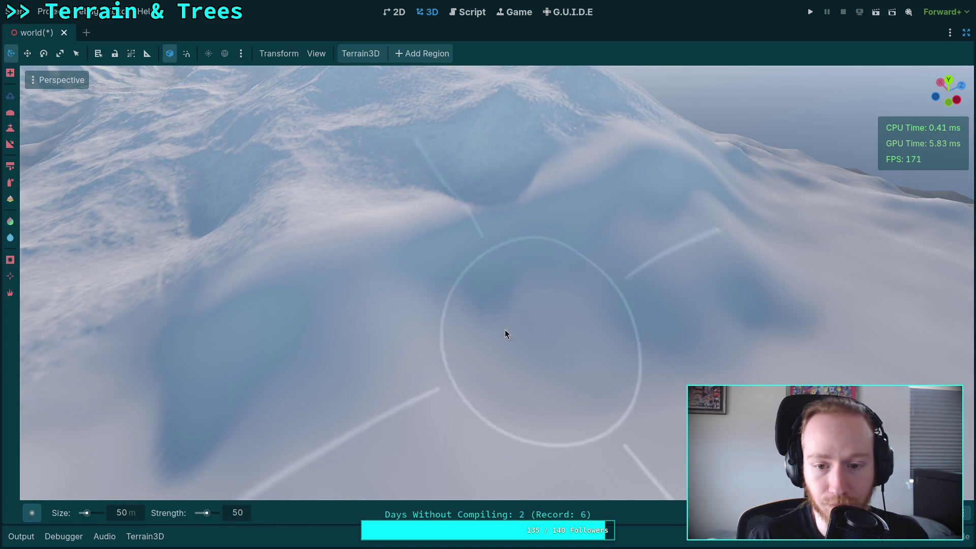
Smooth the central mound with the Shift smoothing brush, viewing it from several angles.
mouse_move(636, 328)
mouse_down()
mouse_move(442, 318)
mouse_move(715, 346)
mouse_up()
right_click(670, 227)
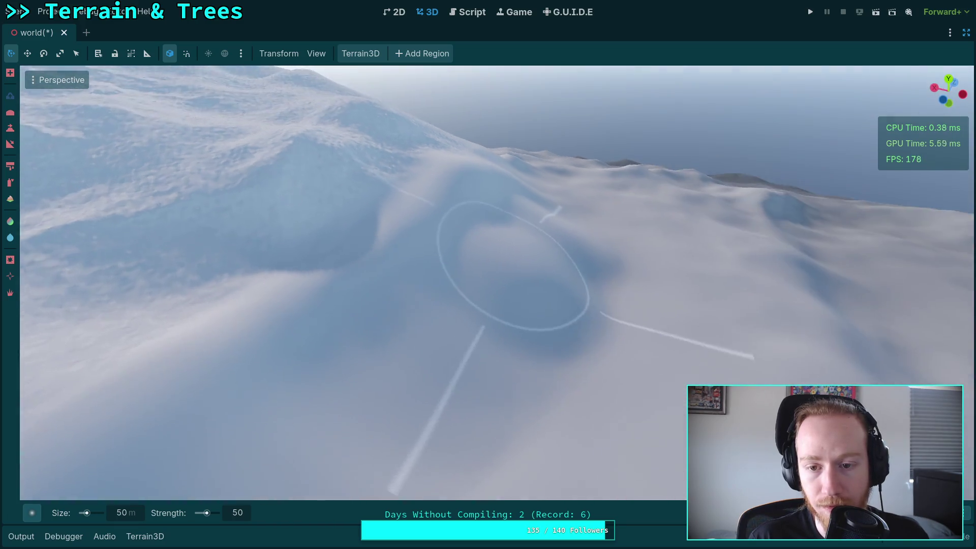
key(shift)
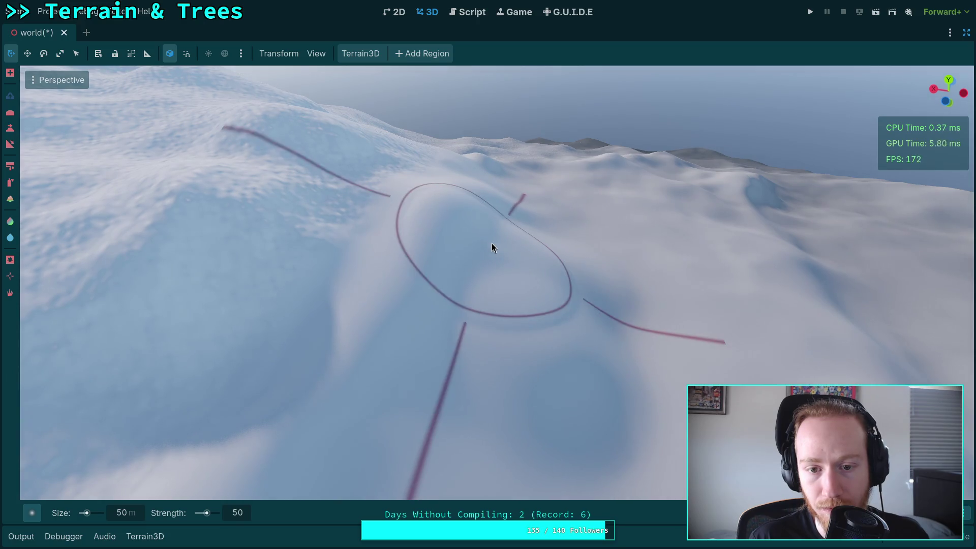
mouse_move(483, 263)
mouse_down()
mouse_move(516, 235)
mouse_move(595, 320)
mouse_move(579, 375)
mouse_move(589, 330)
mouse_up()
right_click(588, 330)
key(shift)
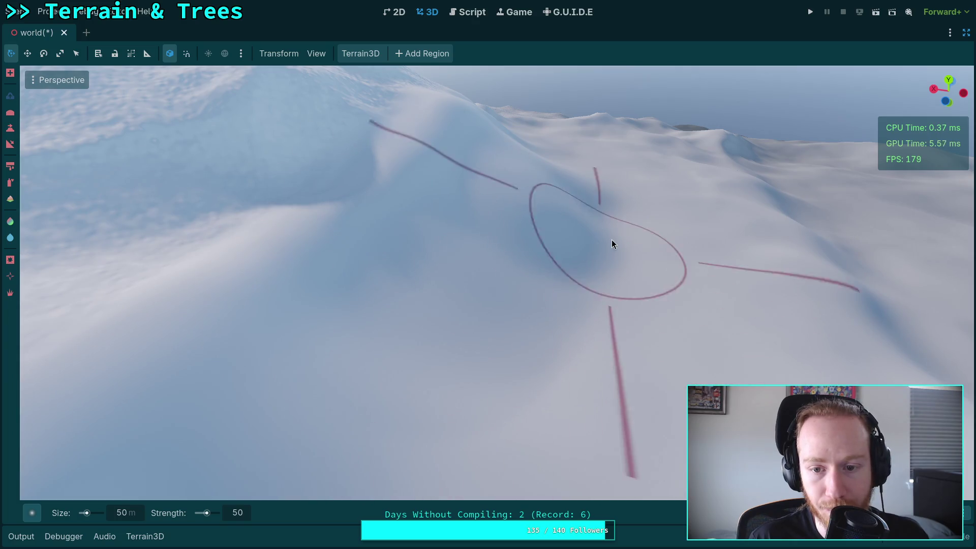
key(shift)
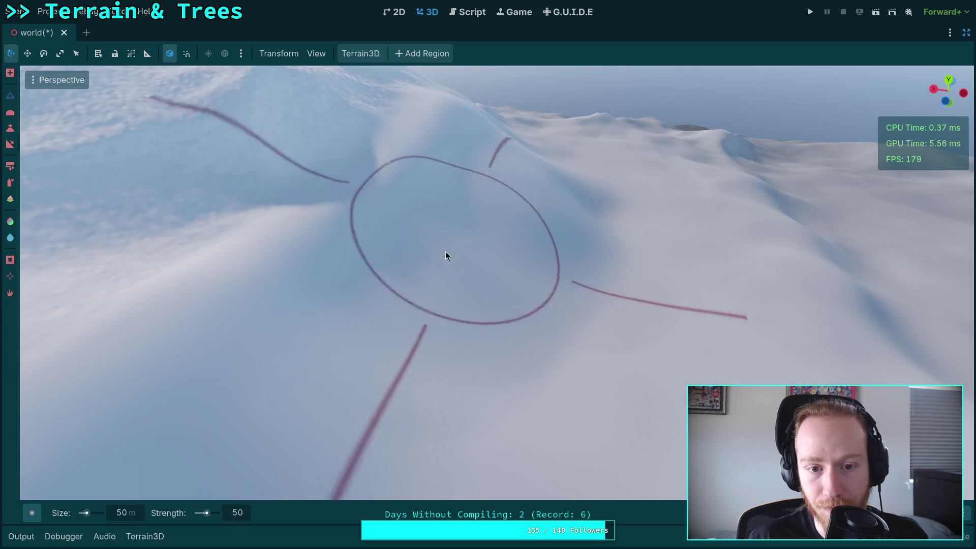
right_click(481, 407)
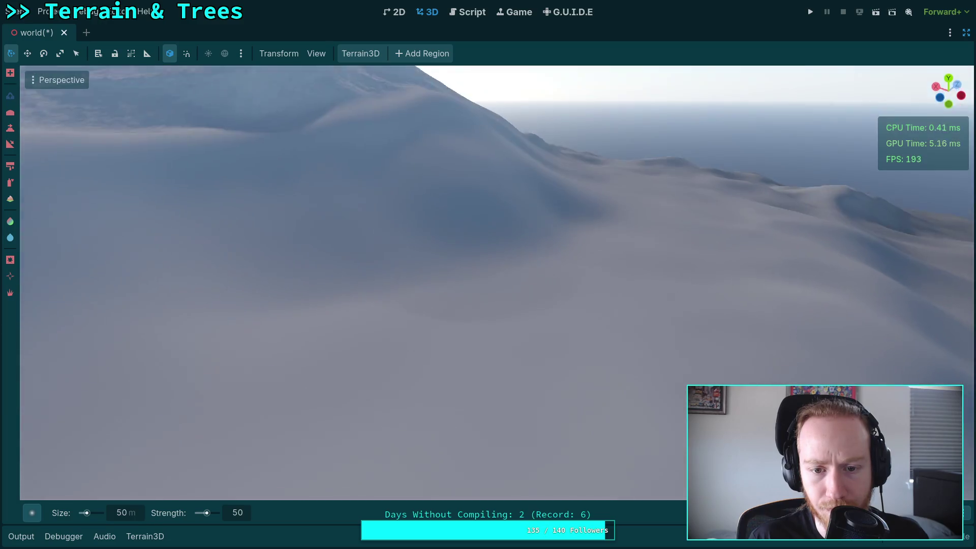
right_click(613, 329)
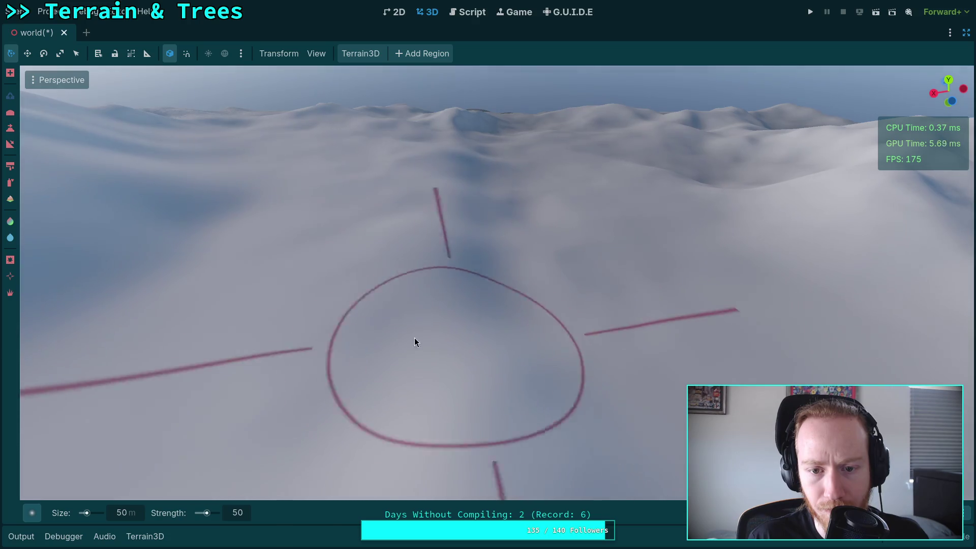
right_click(502, 376)
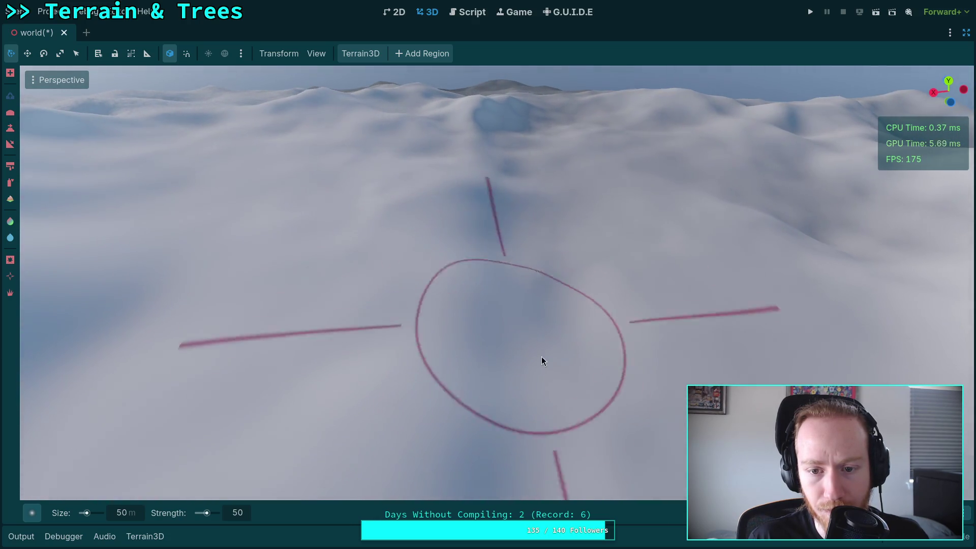
right_click(625, 245)
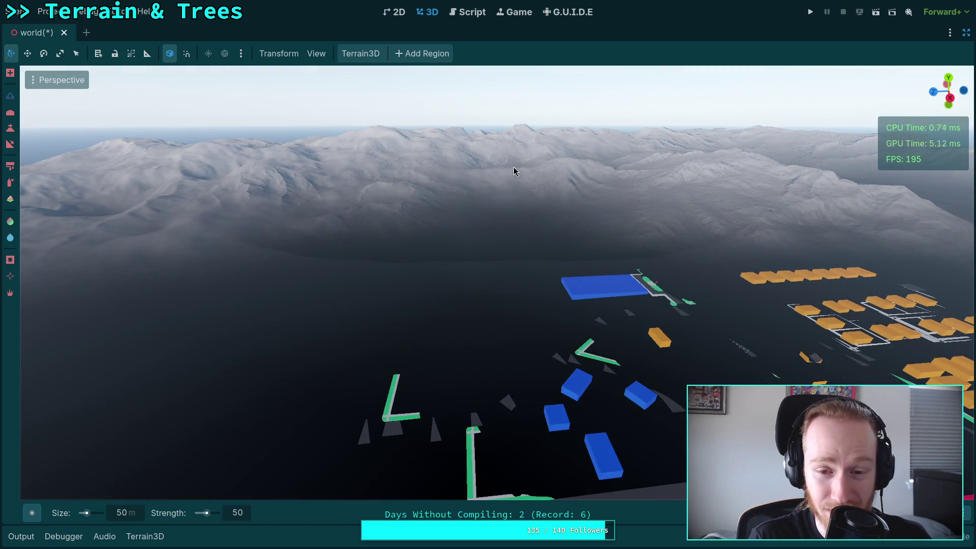
Speed up the flight camera and travel to rolling snowy slopes near the sea.
scroll(446, 181, up, 3)
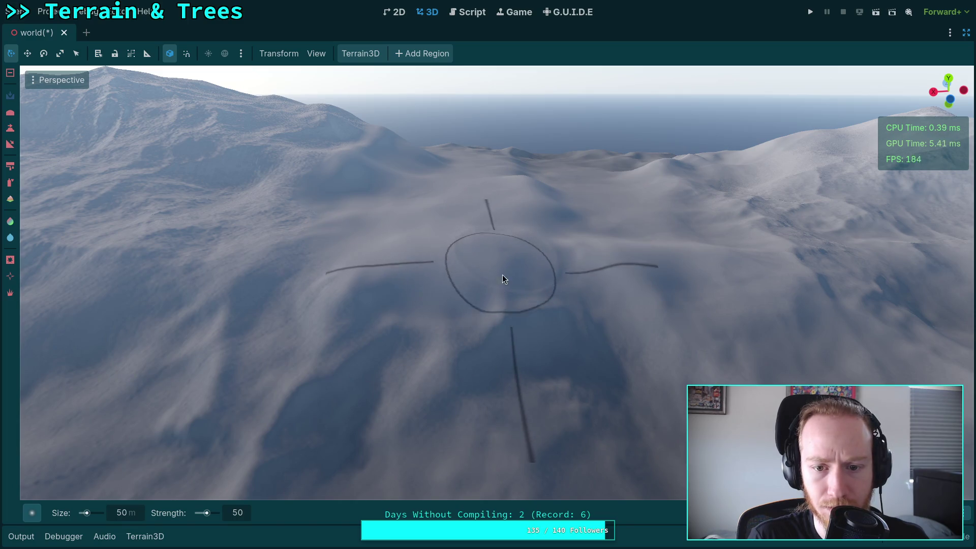
Press a round dent into the terrain, smooth it out, then pull back to a mountain vista.
ctrl+click(503, 277)
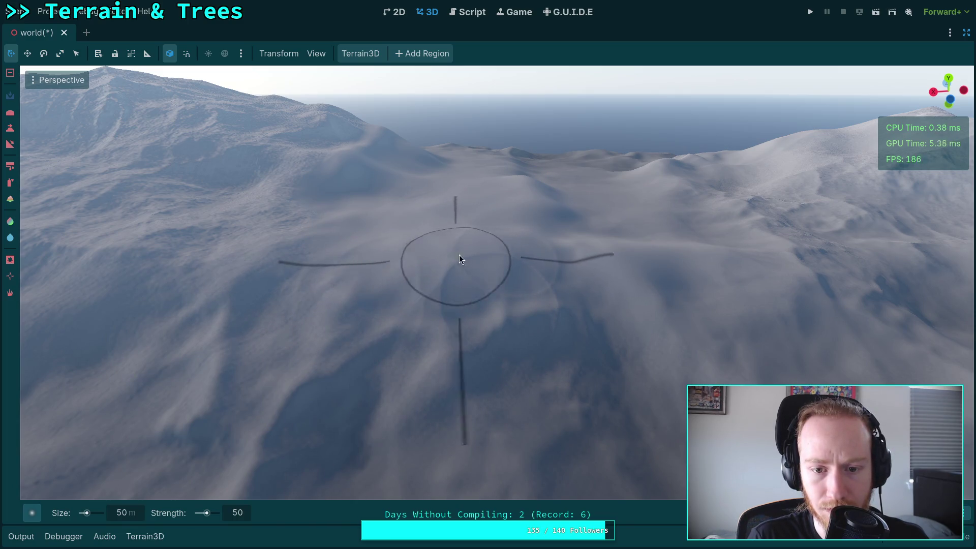
mouse_move(396, 263)
mouse_down()
mouse_move(378, 313)
mouse_move(448, 285)
mouse_move(553, 294)
mouse_up()
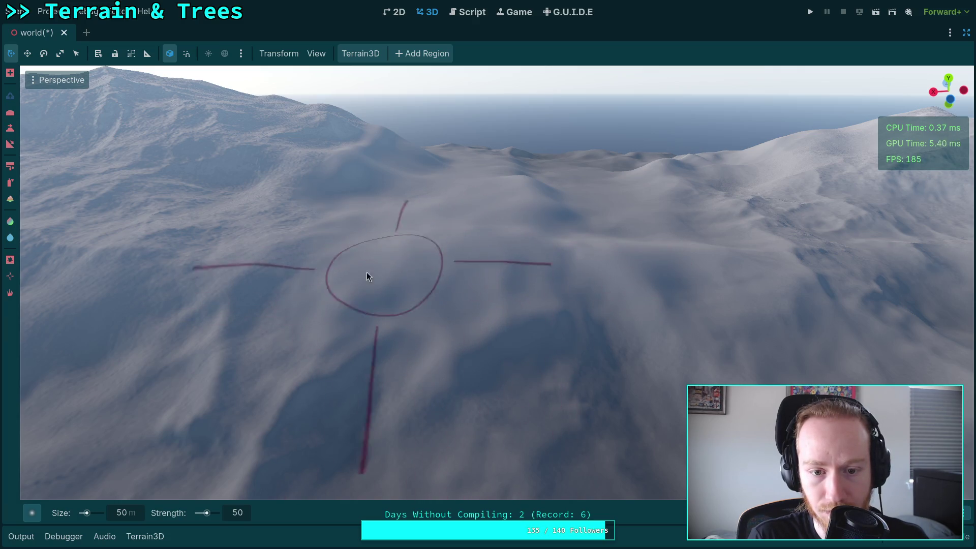
drag(369, 277, 349, 246)
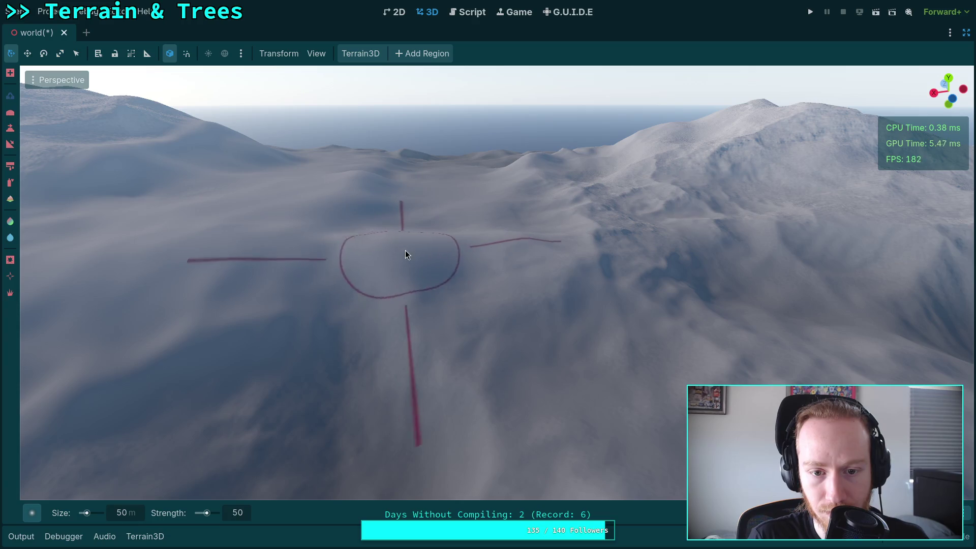
mouse_move(406, 254)
mouse_down()
mouse_move(407, 283)
mouse_move(397, 251)
mouse_move(407, 298)
mouse_move(347, 271)
mouse_move(441, 318)
mouse_move(445, 278)
mouse_move(437, 257)
mouse_move(405, 362)
mouse_move(426, 277)
mouse_move(376, 375)
mouse_move(449, 307)
mouse_up()
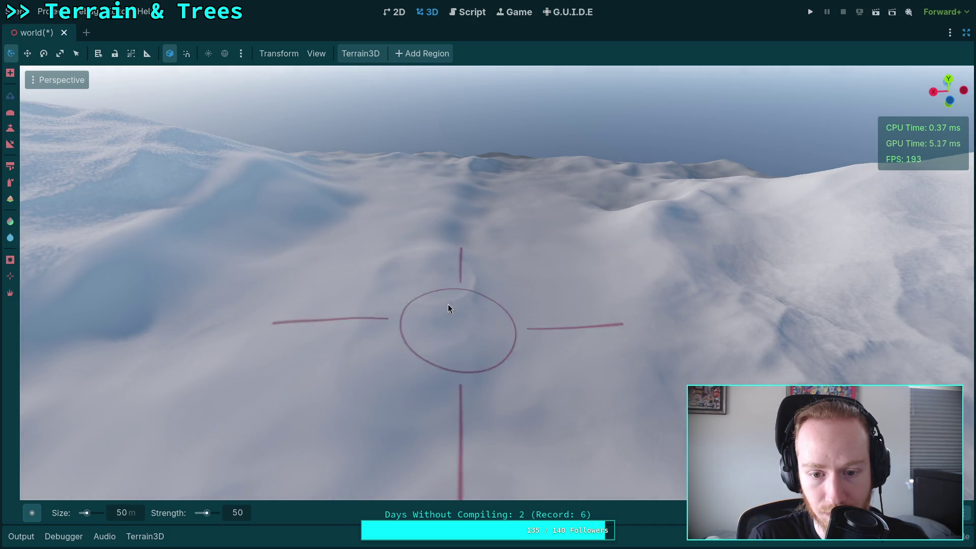
mouse_move(396, 324)
mouse_down()
mouse_move(404, 383)
mouse_move(410, 342)
mouse_up()
right_click(409, 342)
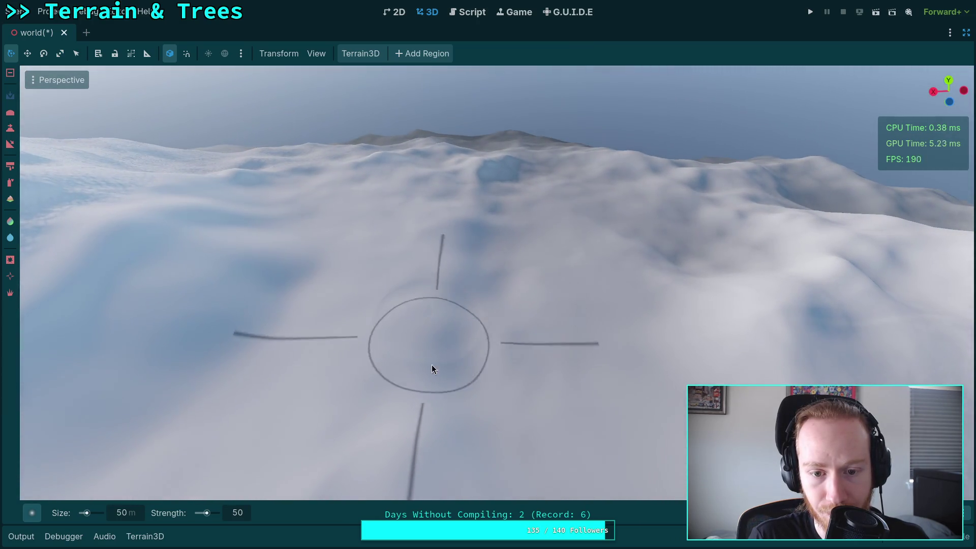
right_click(462, 277)
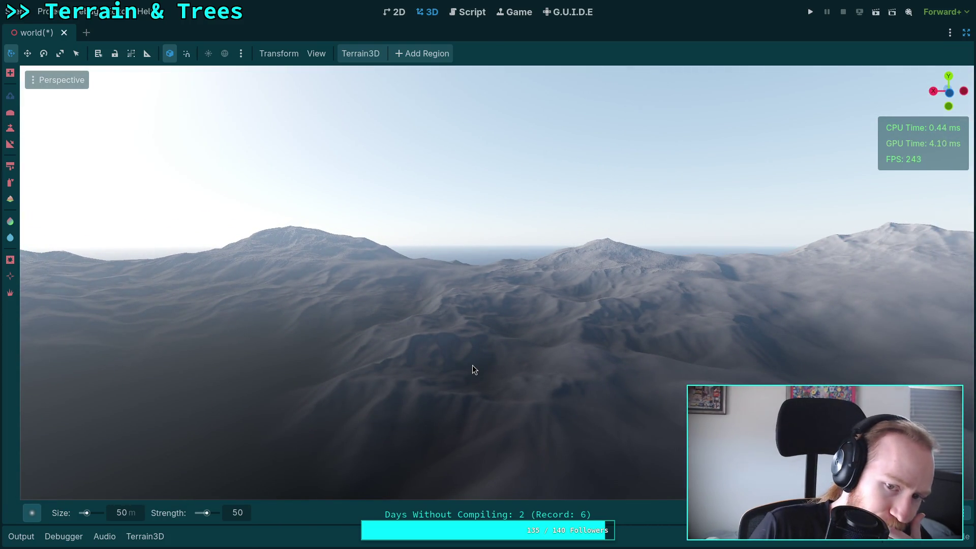
Move the view closer over the terrain and bring up the round, square, mountain and erosion brush stamps.
right_click(471, 365)
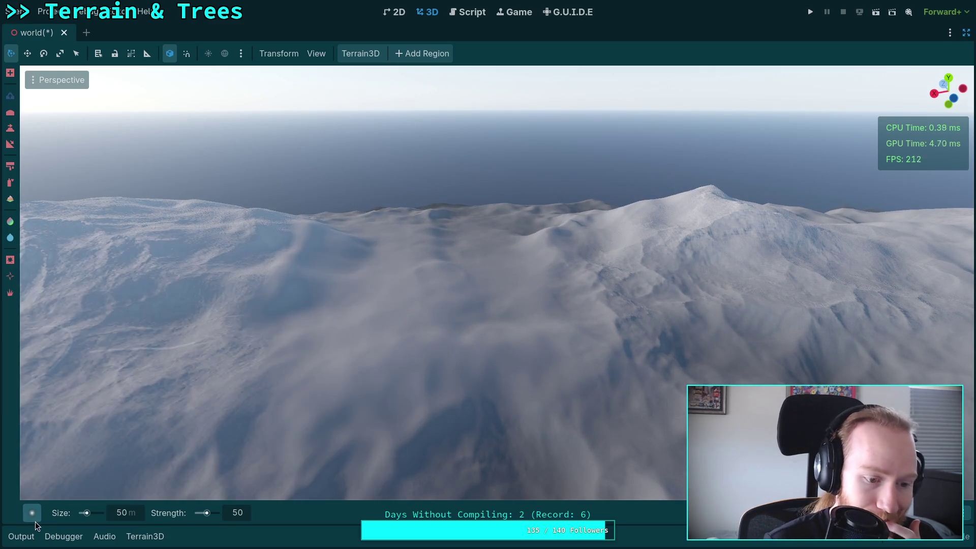
mouse_move(35, 516)
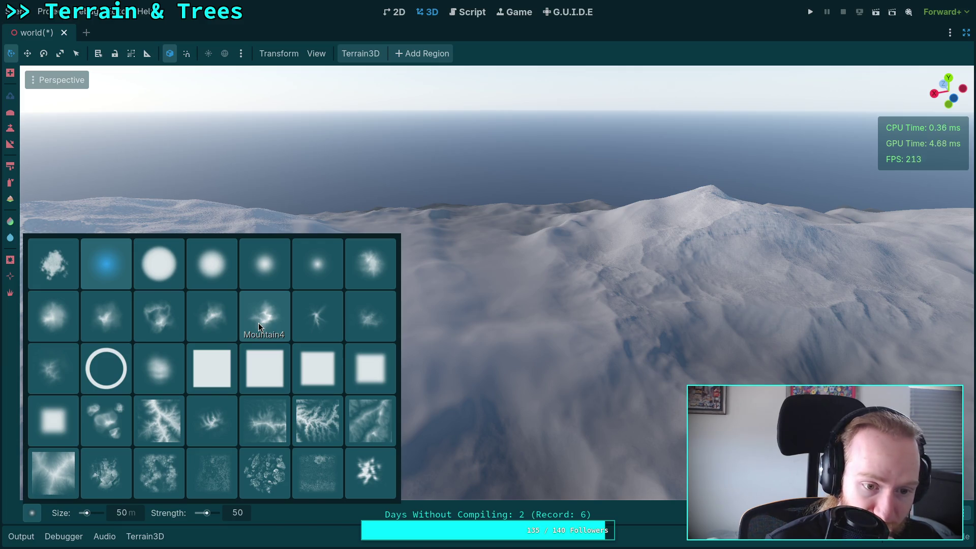
Pick the mountain-shaped brush stamp and set the brush size to 500 m.
click(203, 310)
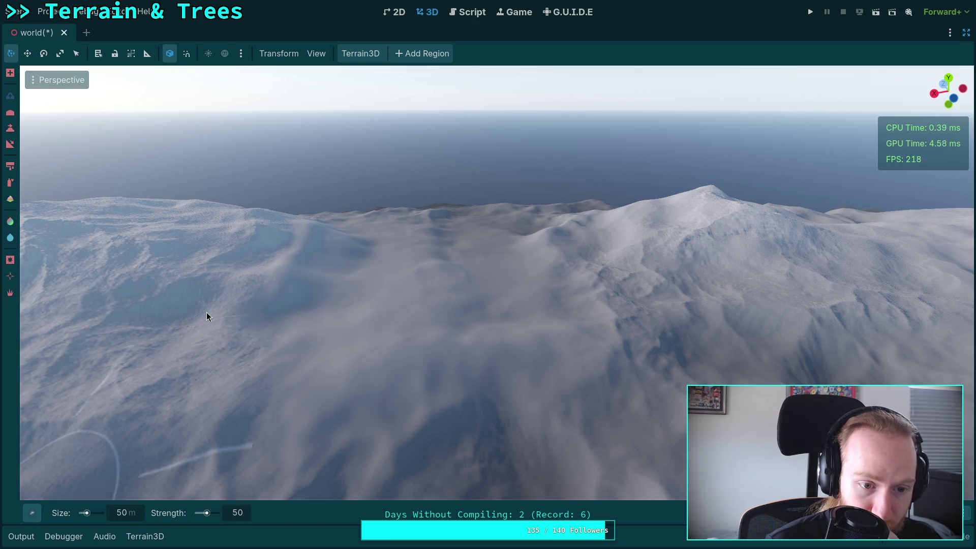
click(243, 513)
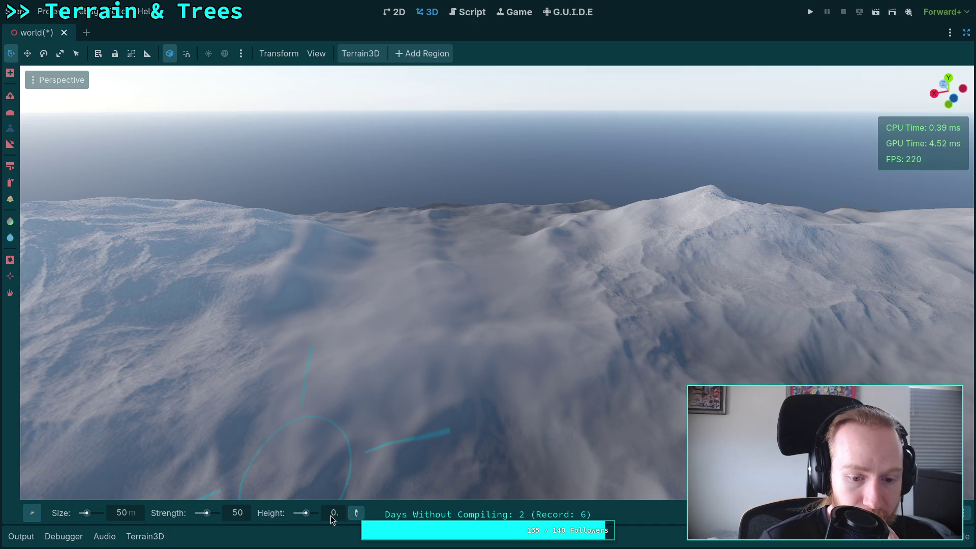
text(00)
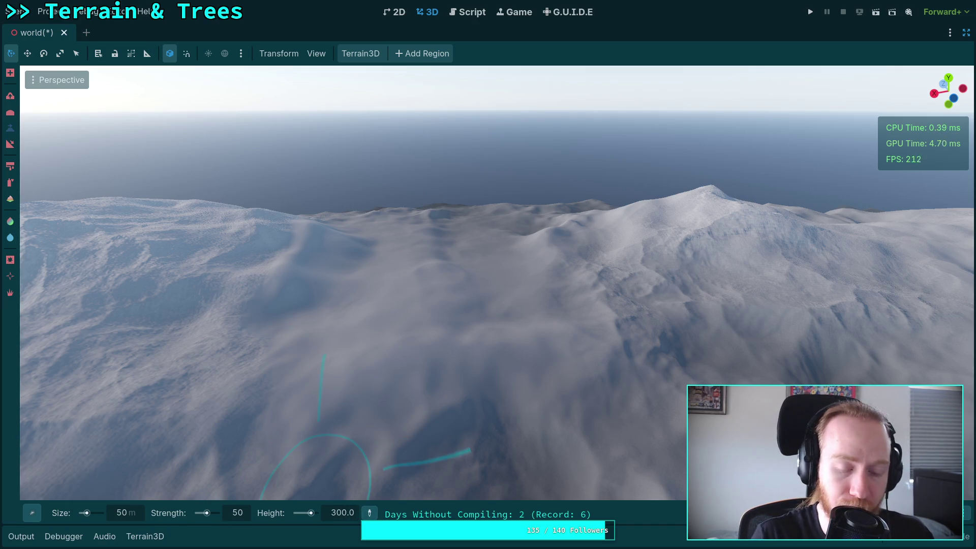
Turn toward the large snowy peak and set the brush Height to 300.
drag(321, 333, 282, 251)
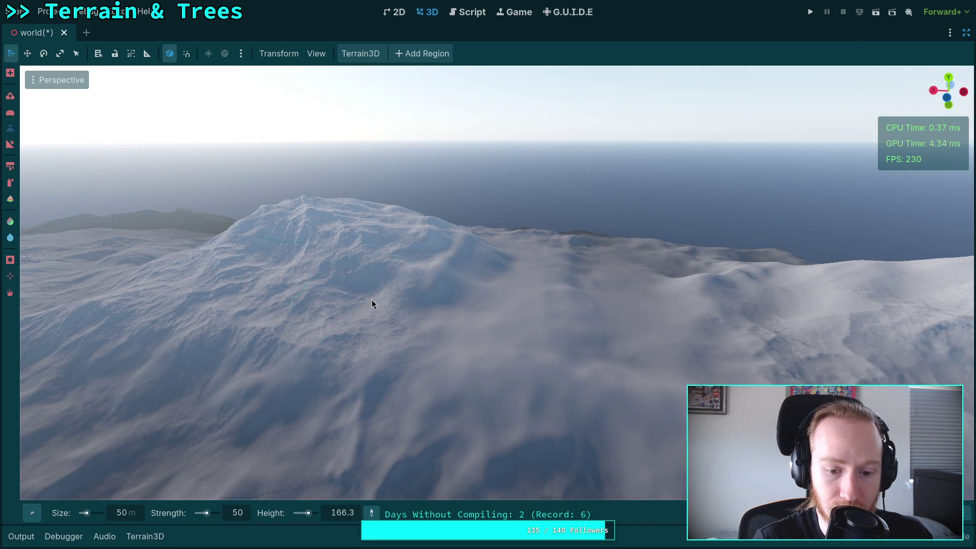
drag(373, 303, 284, 376)
double_click(350, 518)
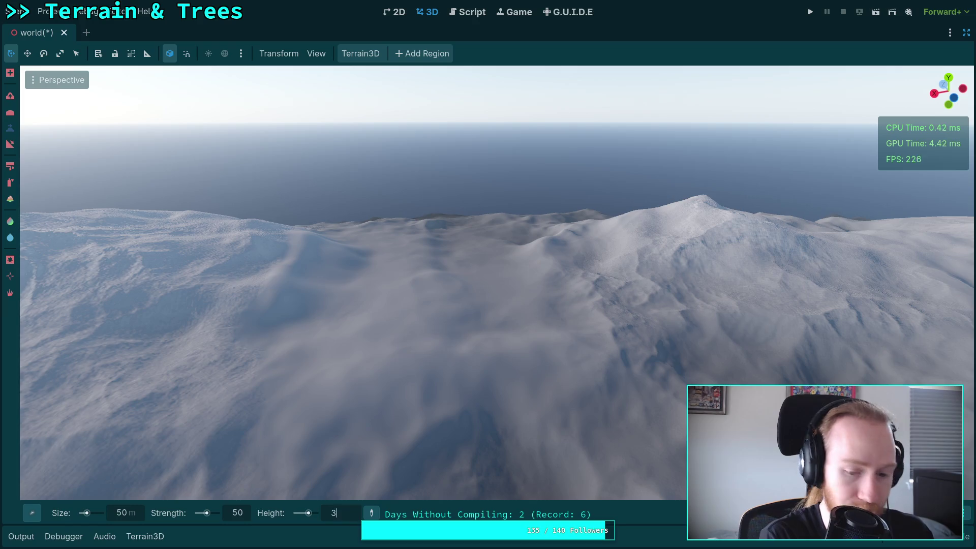
text(300)
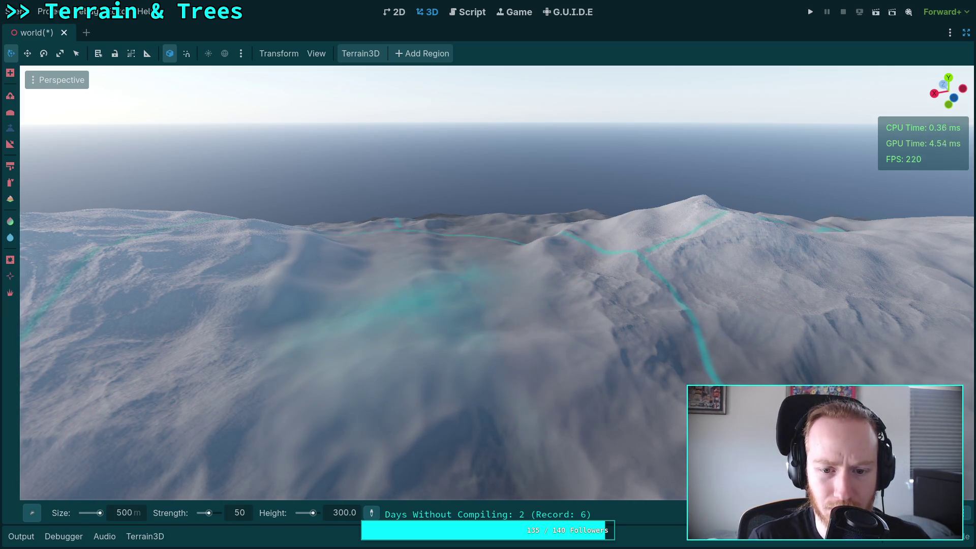
mouse_move(488, 275)
mouse_down()
mouse_move(451, 266)
mouse_move(867, 298)
mouse_move(447, 267)
mouse_up()
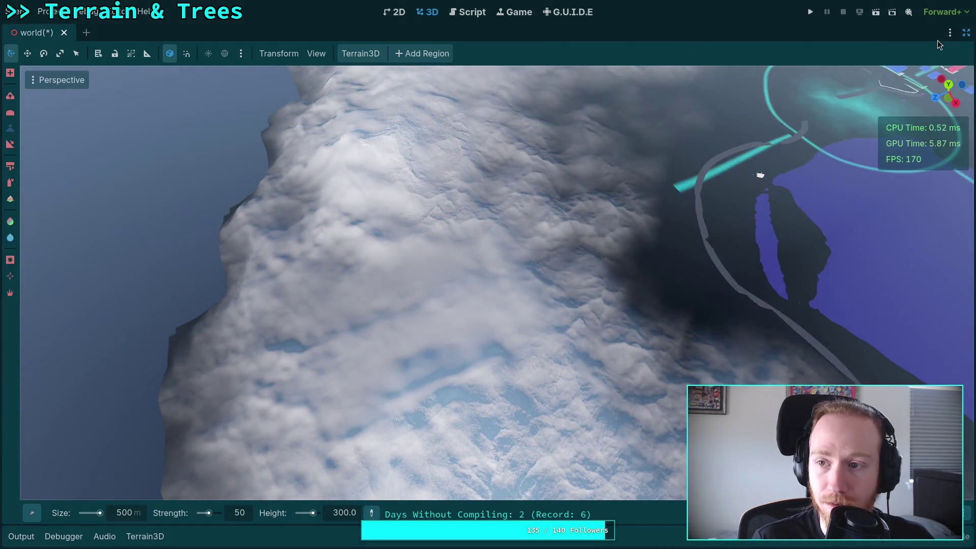
Uncheck the Heightmap debug view in the Inspector, then fly over the green hills toward the lake.
click(966, 32)
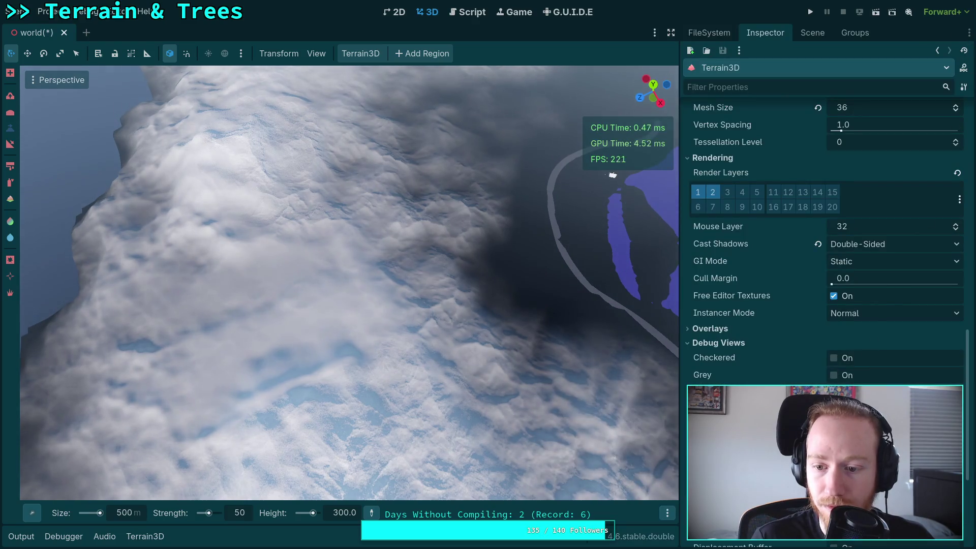
mouse_move(612, 175)
mouse_down()
mouse_move(318, 303)
mouse_move(379, 305)
mouse_move(419, 269)
mouse_up()
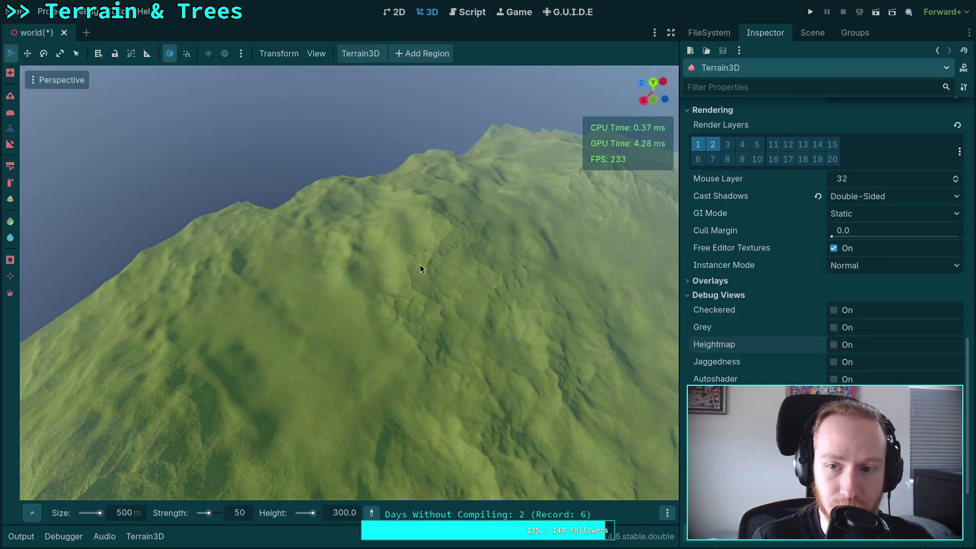
click(672, 32)
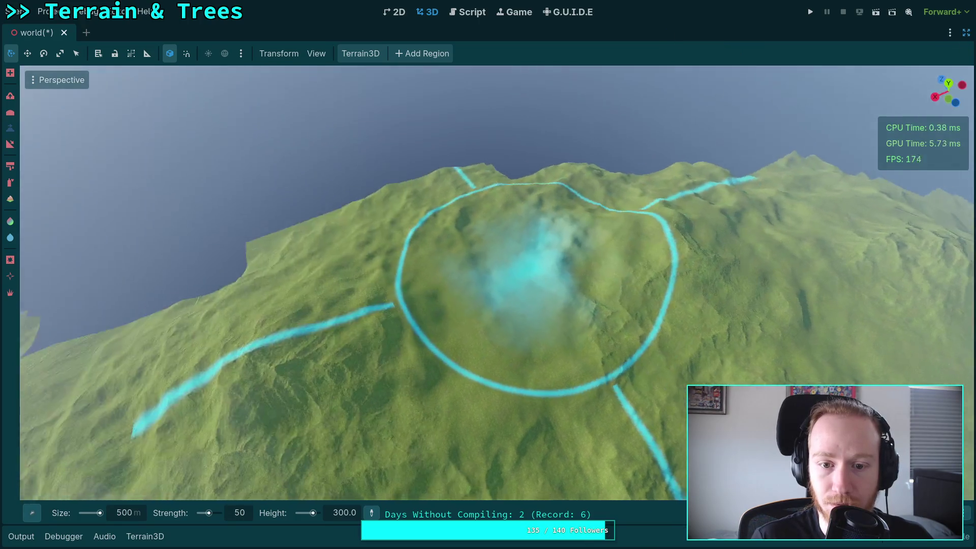
mouse_move(511, 272)
mouse_down()
mouse_move(448, 295)
mouse_move(260, 176)
mouse_move(322, 150)
mouse_move(427, 72)
mouse_move(456, 102)
mouse_move(486, 102)
mouse_up()
drag(468, 279, 489, 314)
drag(573, 349, 895, 371)
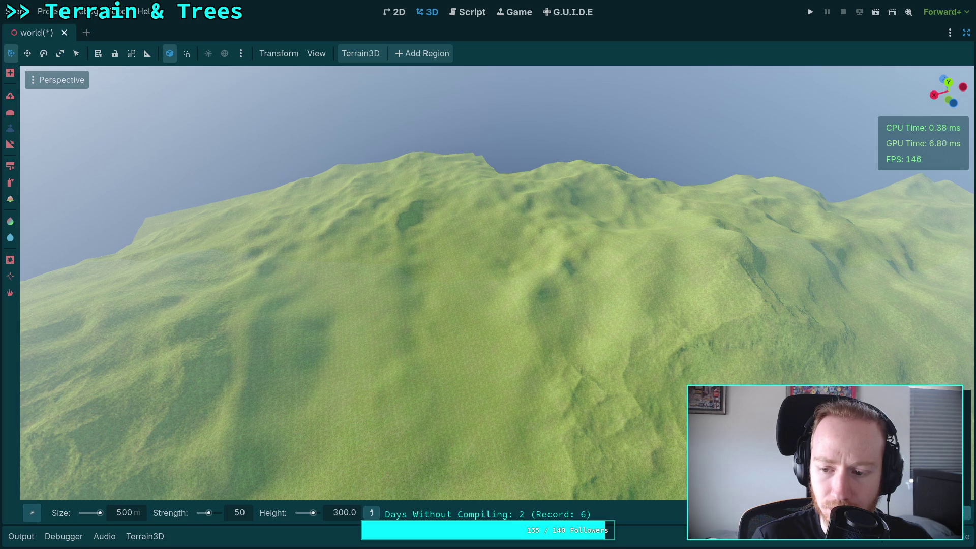
mouse_move(489, 314)
mouse_down()
mouse_move(510, 374)
mouse_move(404, 356)
mouse_move(432, 335)
mouse_move(432, 310)
mouse_move(487, 301)
mouse_move(471, 298)
mouse_move(469, 317)
mouse_move(461, 308)
mouse_up()
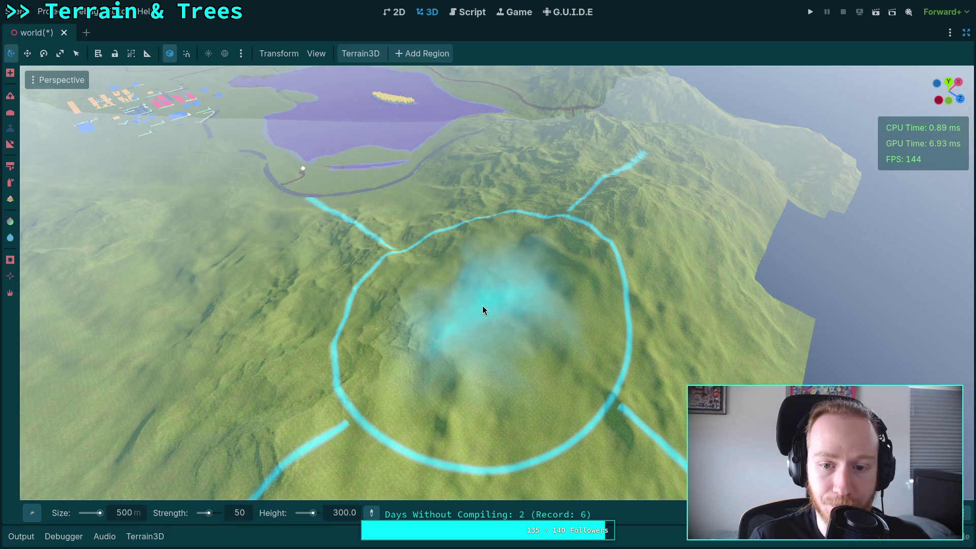
Undo the raised mountain and set the brush strength to 20.
drag(482, 309, 483, 307)
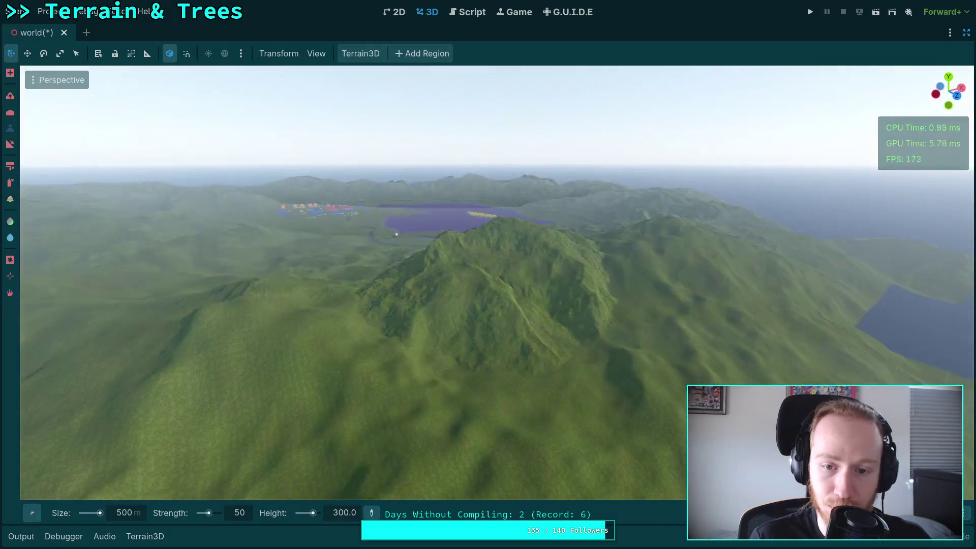
key(ctrl+z)
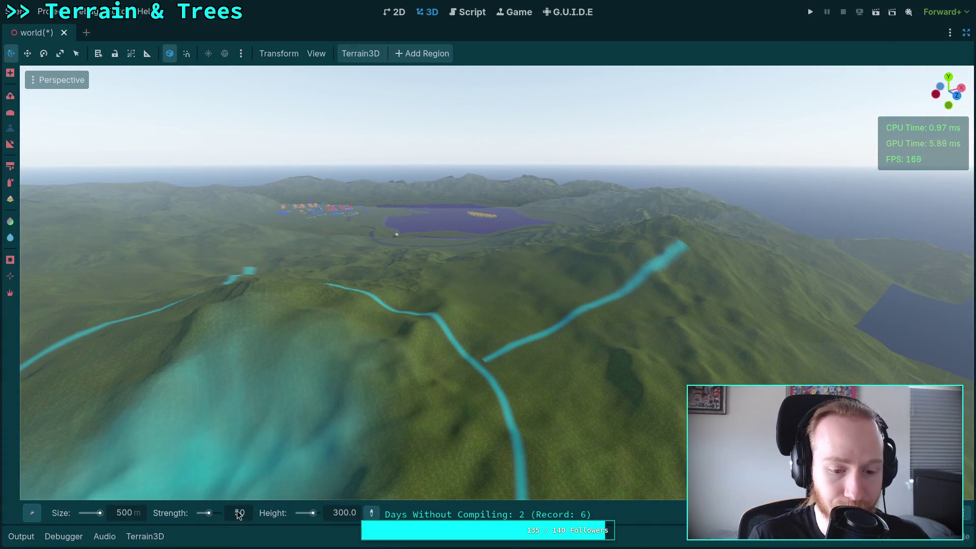
click(241, 513)
text(20)
key(Return)
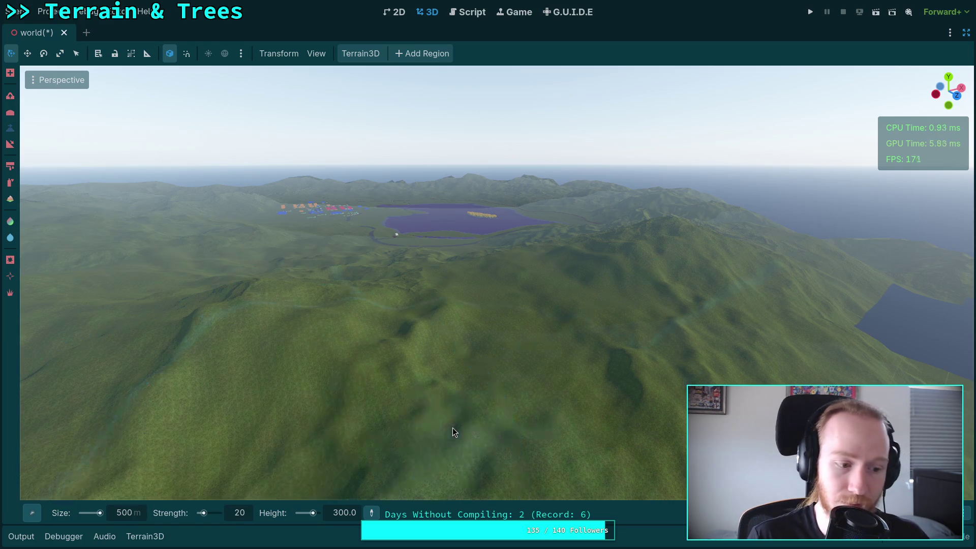
Enlarge the brush to 700 m and sculpt the near hills.
scroll(453, 428, up, 3)
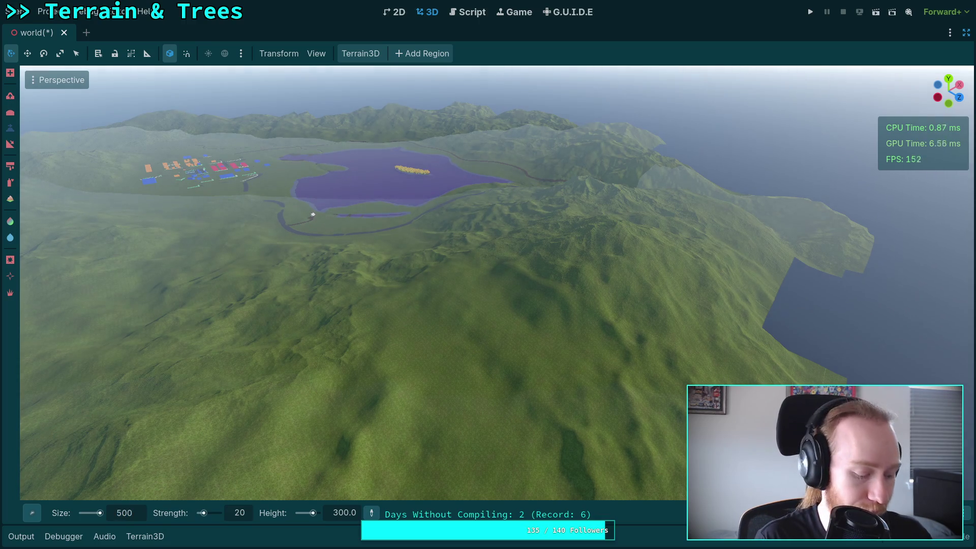
text(700)
key(Return)
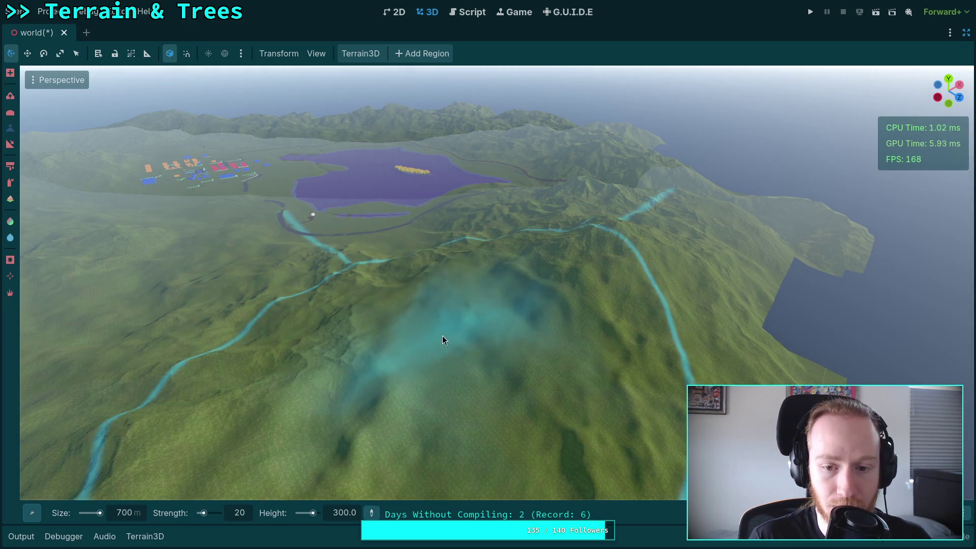
drag(431, 343, 446, 340)
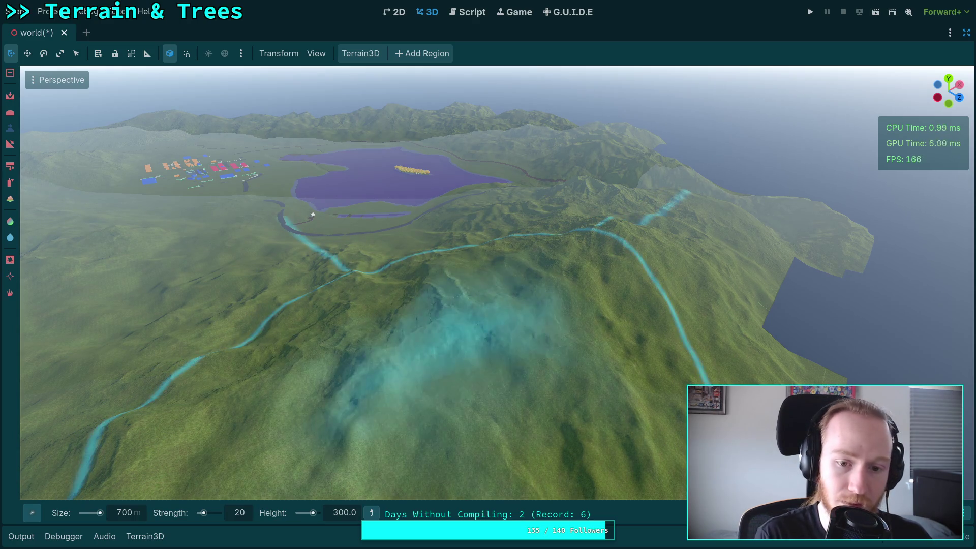
right_click(451, 347)
key(w)
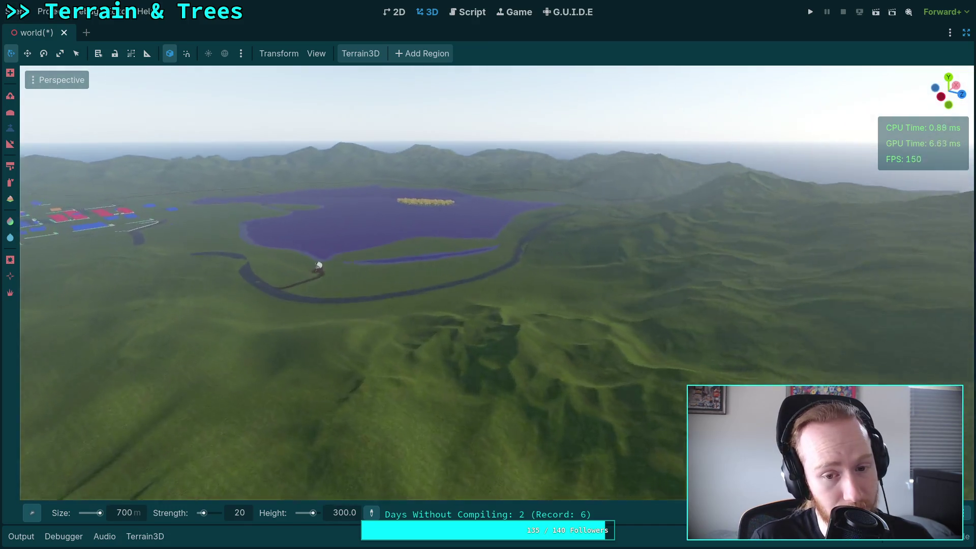
key(s)
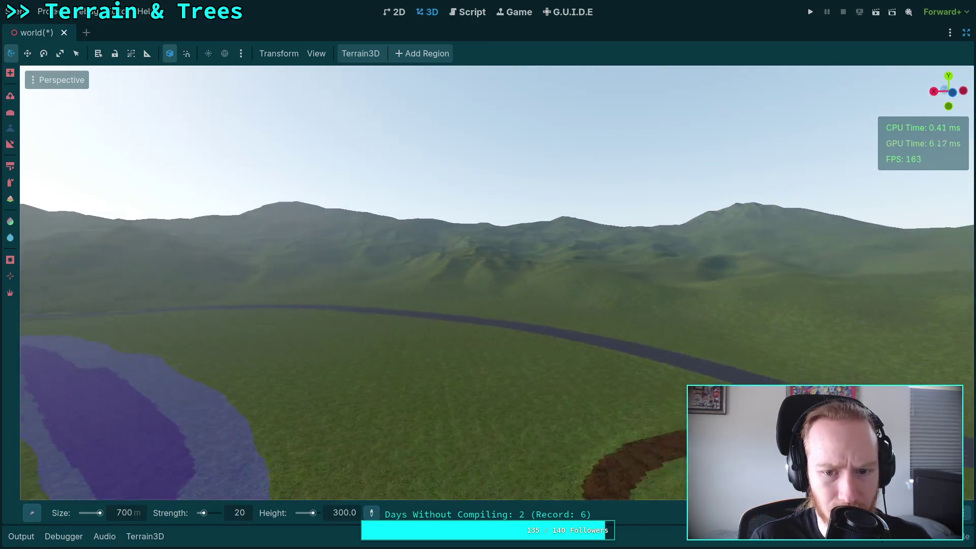
key(s)
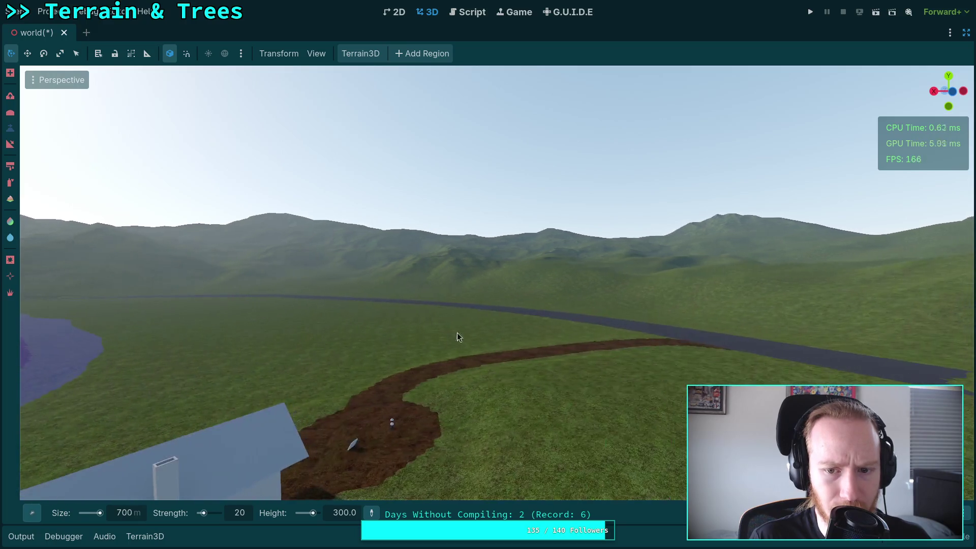
drag(523, 356, 510, 407)
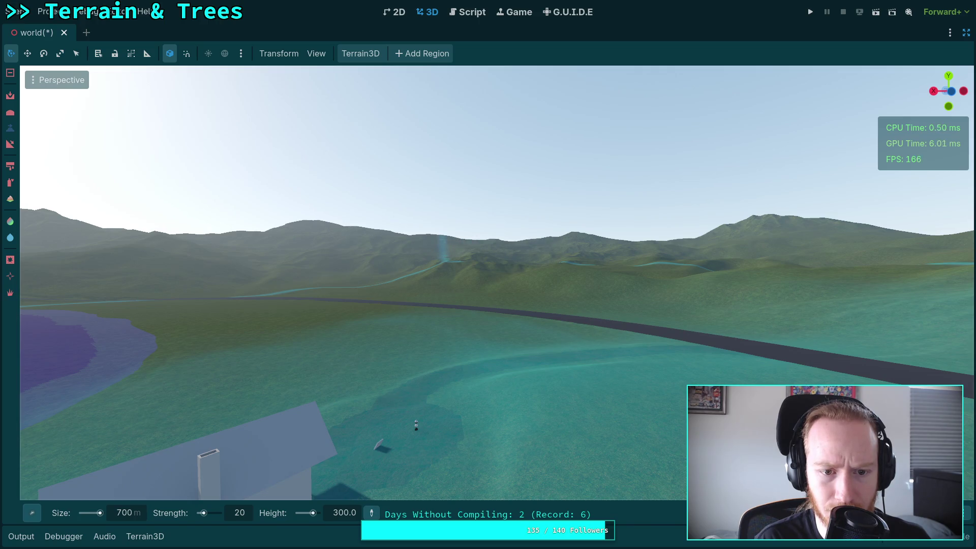
key(s)
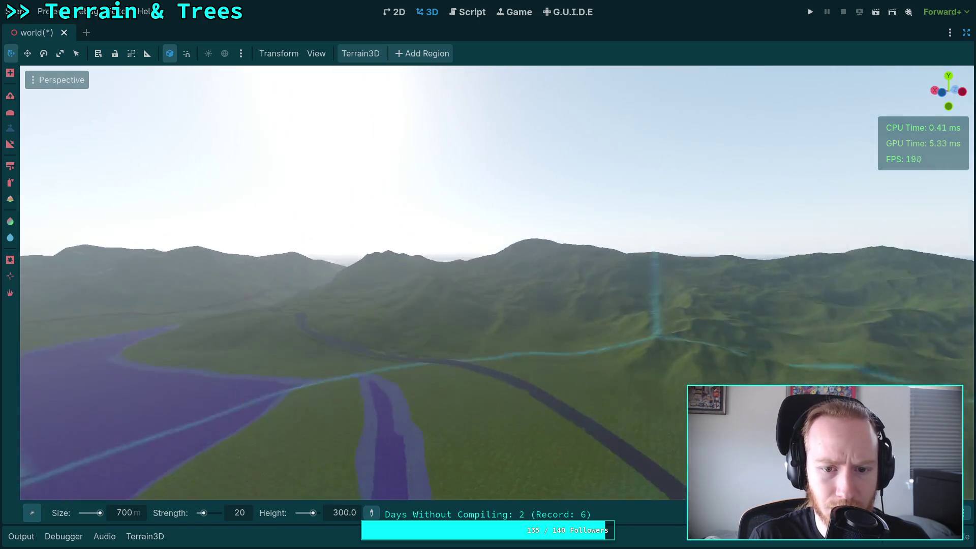
key(w)
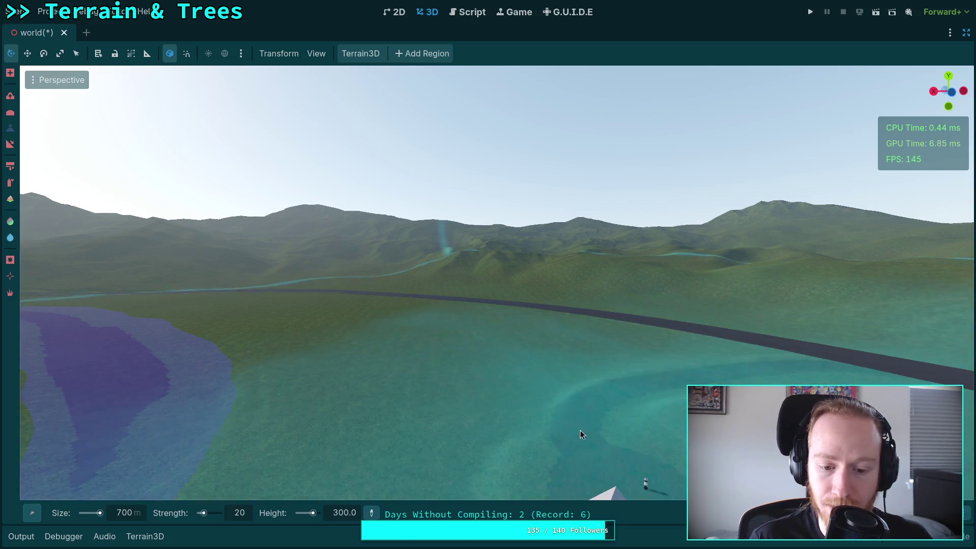
Set brush strength to 15, lower the terrain over the hills, and tilt toward the lake.
double_click(246, 514)
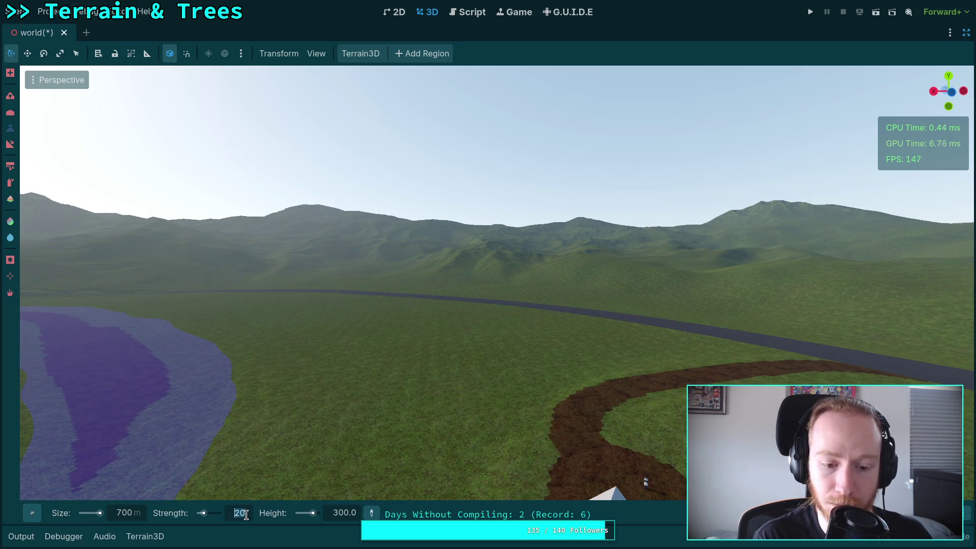
text(15)
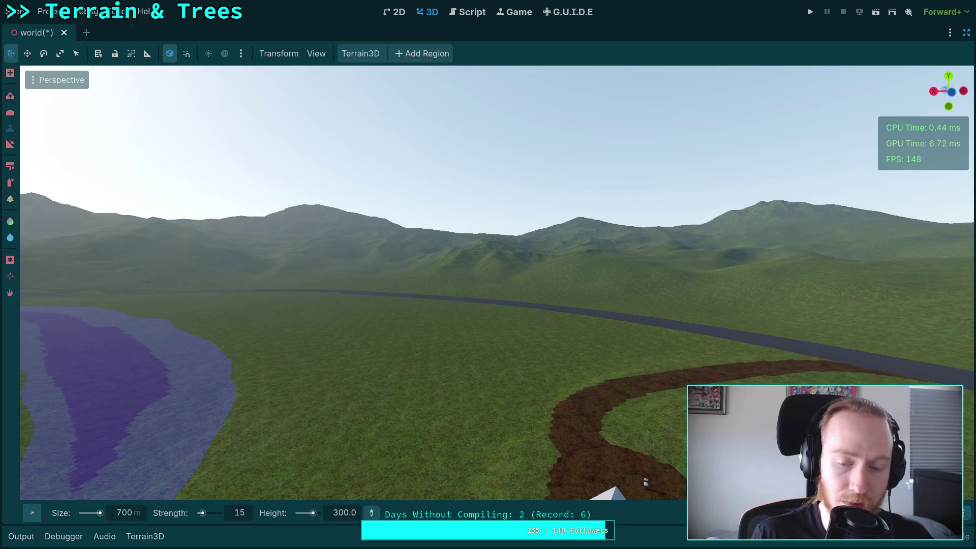
right_click(645, 481)
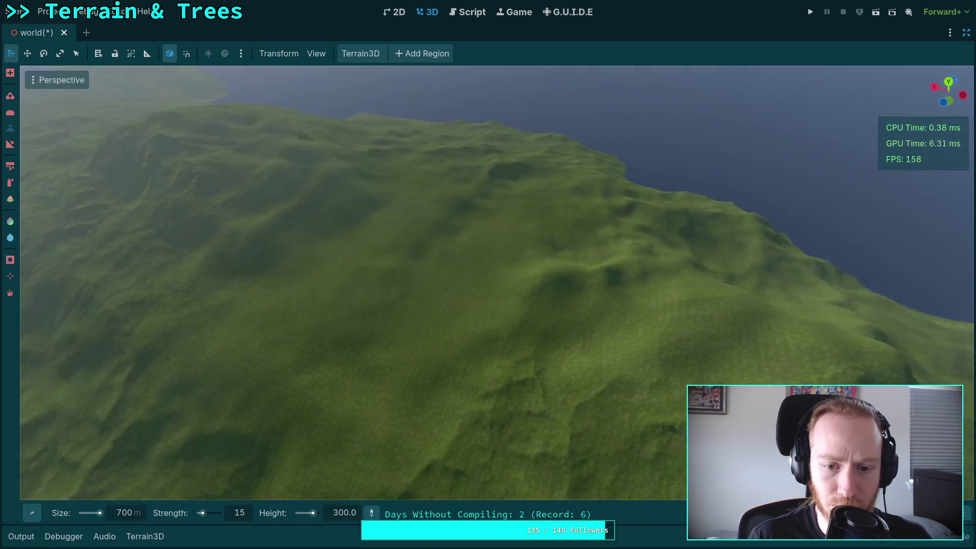
right_click(442, 313)
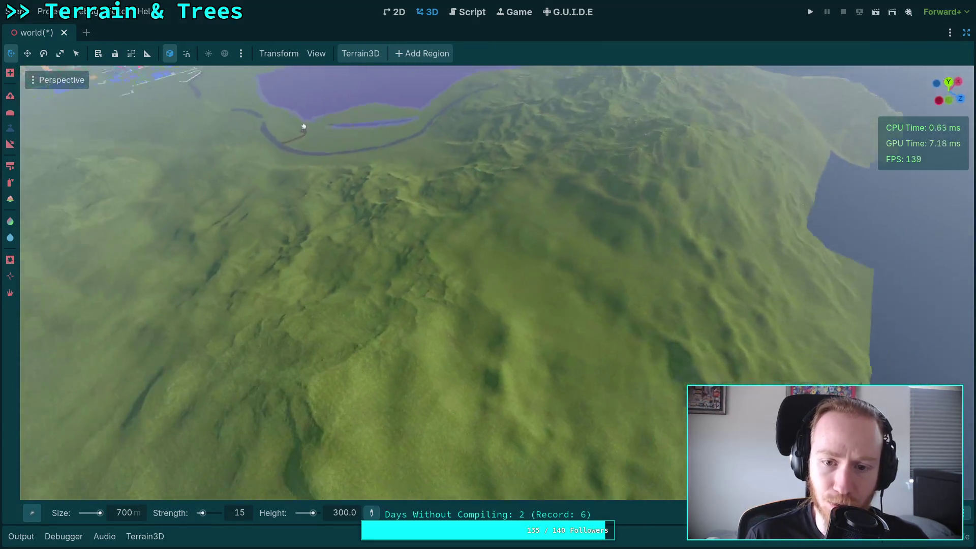
right_click(495, 286)
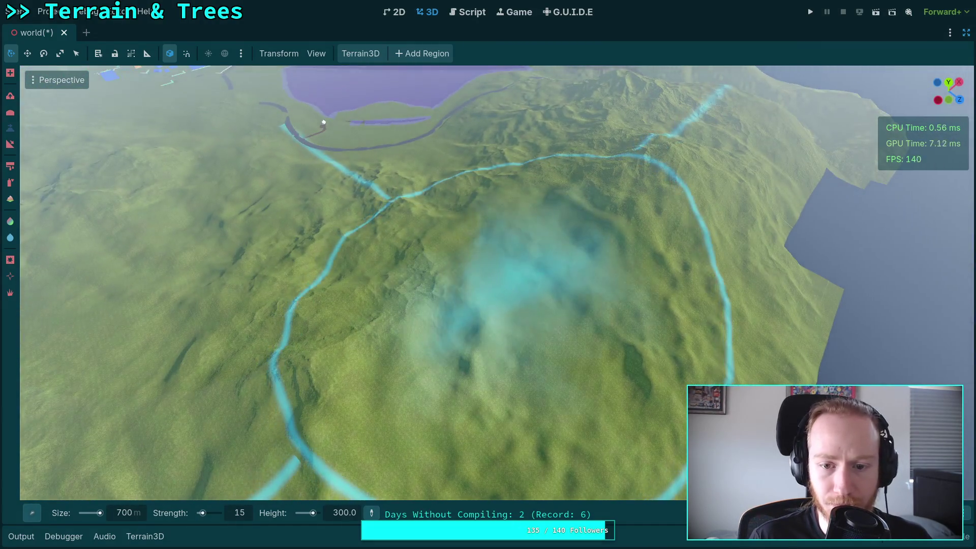
key(d)
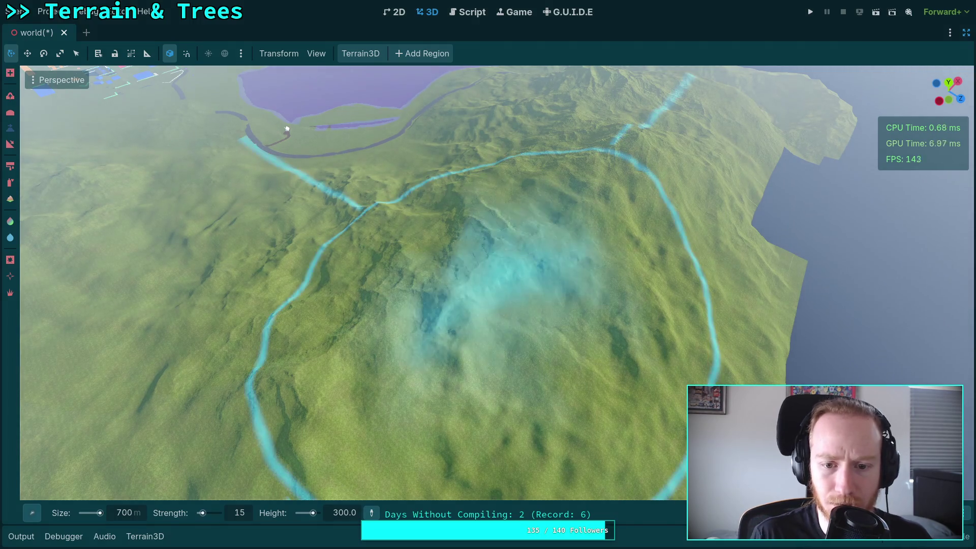
ctrl+click(496, 259)
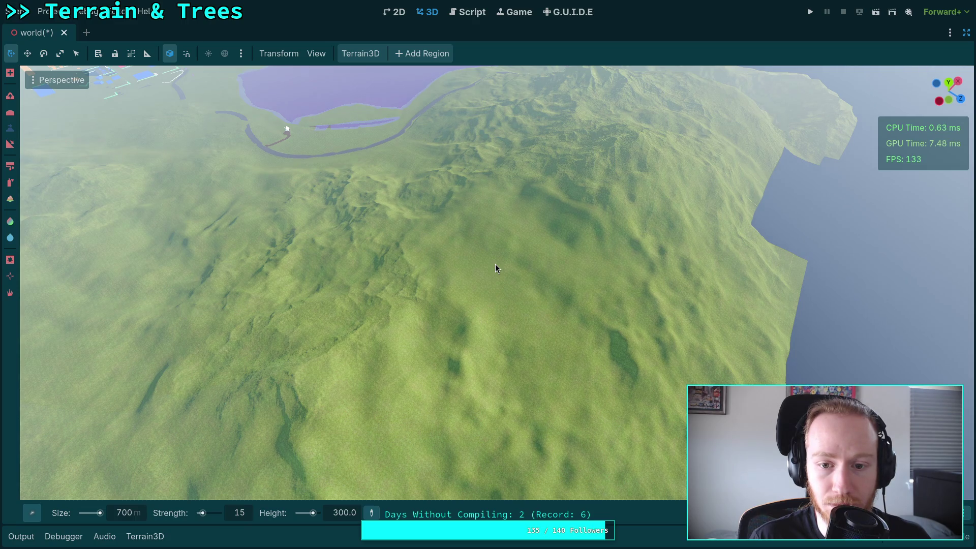
drag(496, 265, 496, 204)
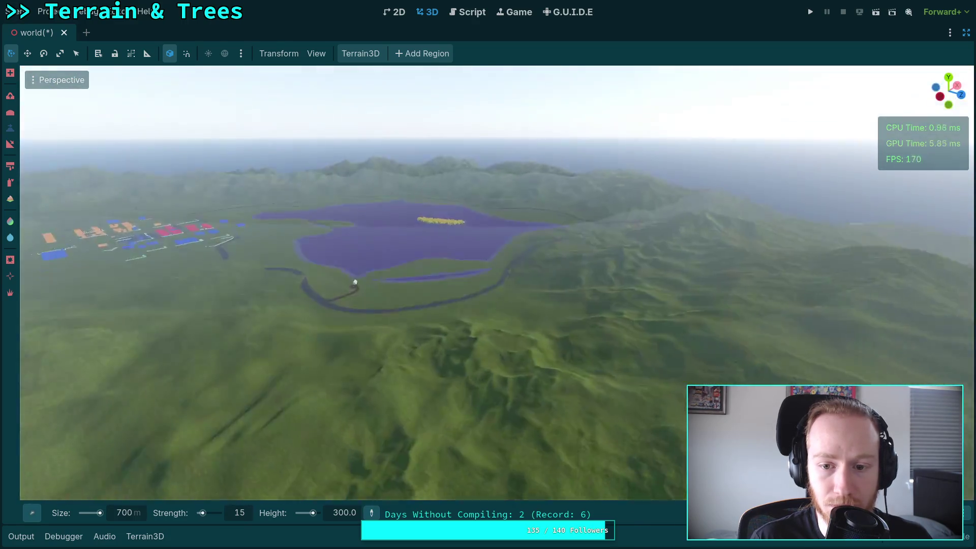
Fly past the house and dirt path and back over the hills, previewing the lowering brush.
key(w)
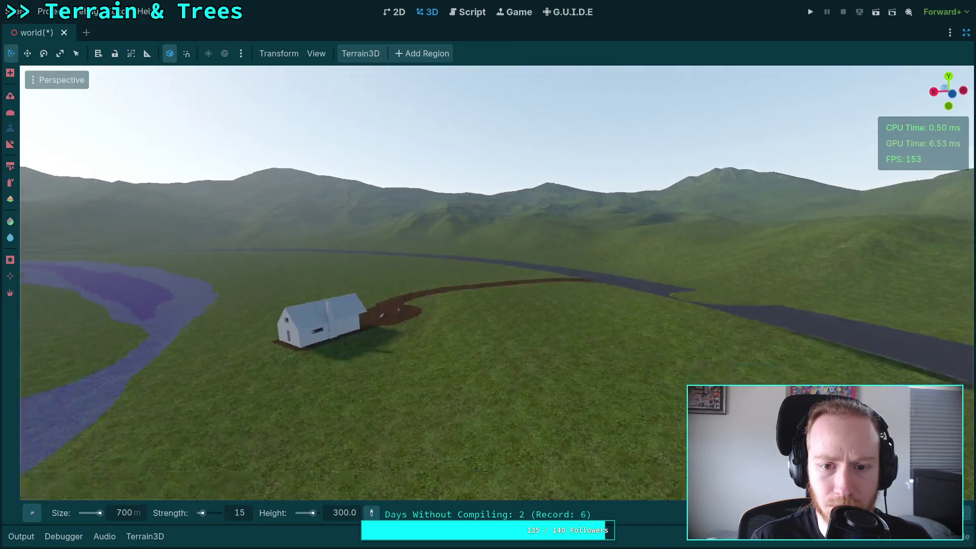
key(w)
key(ctrl)
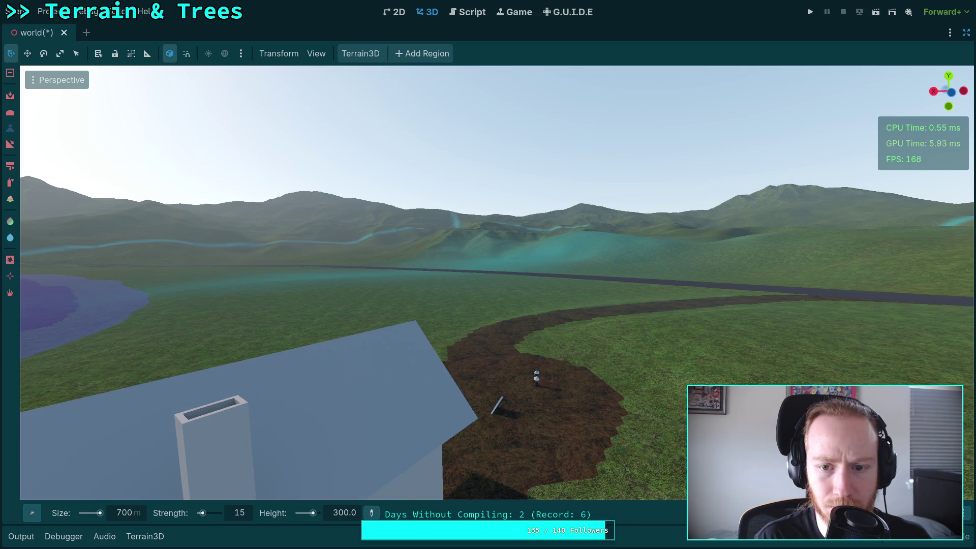
key(s)
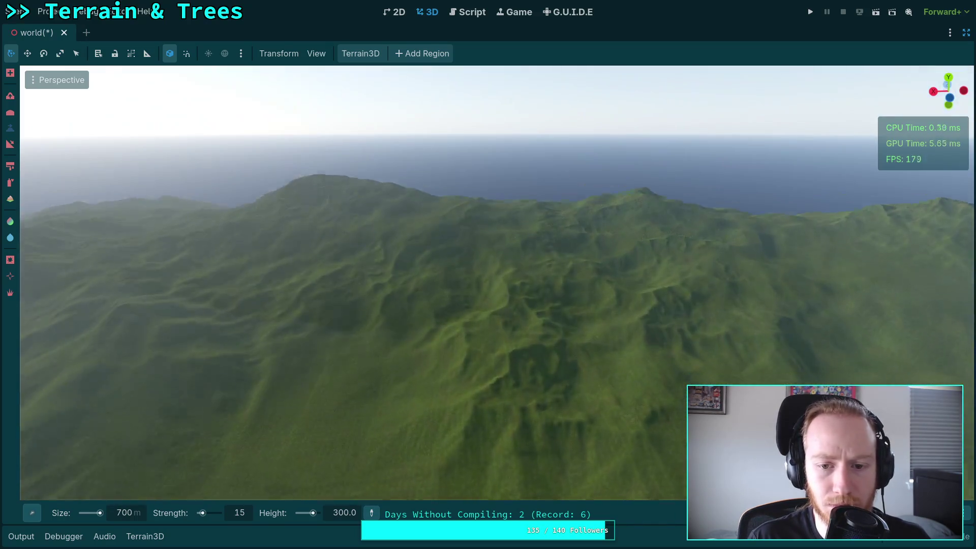
key(ctrl)
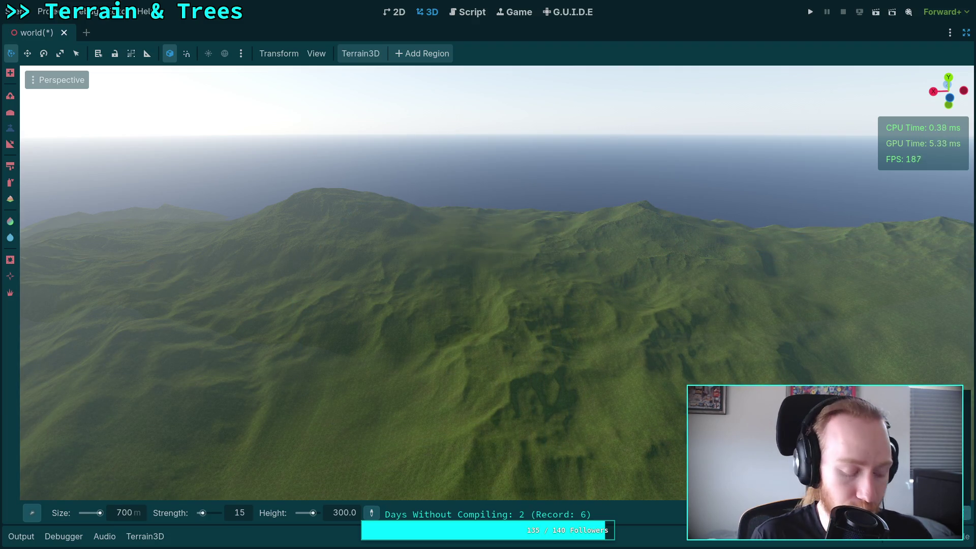
key(w)
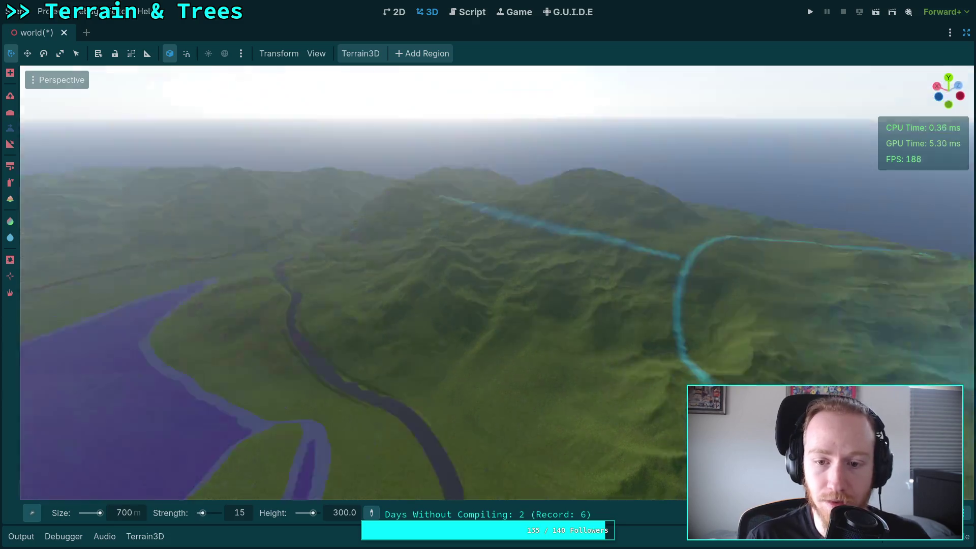
key(w)
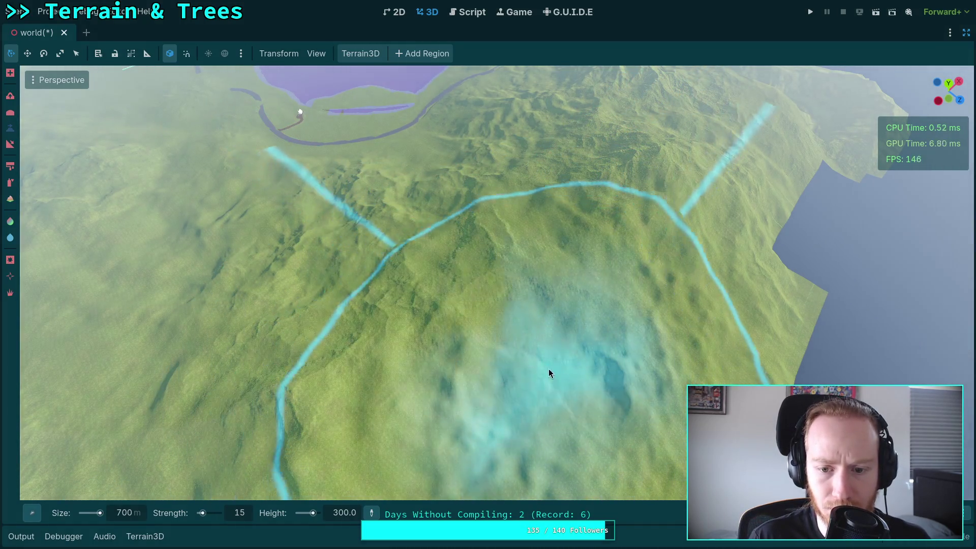
Fly down low around the house and river, then rise high above the lake.
right_click(505, 272)
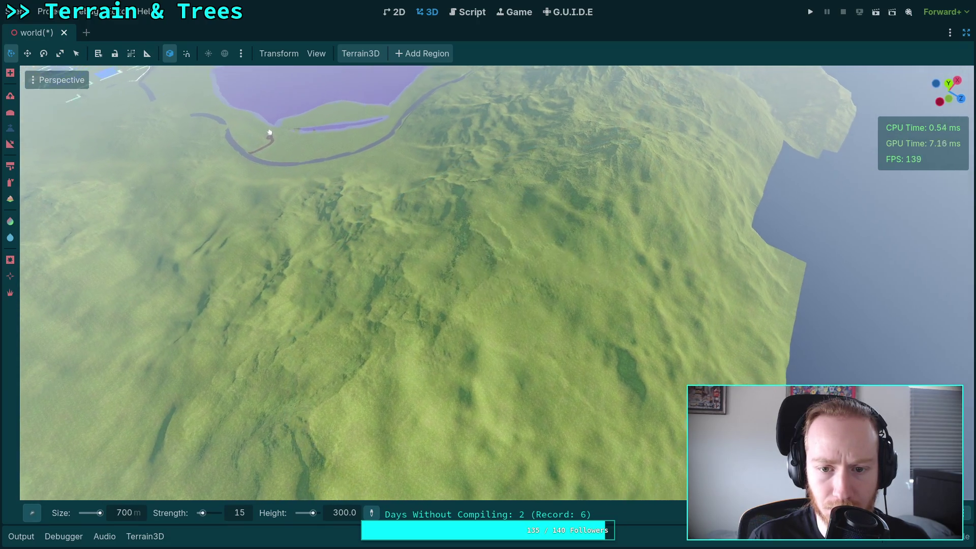
key(ctrl)
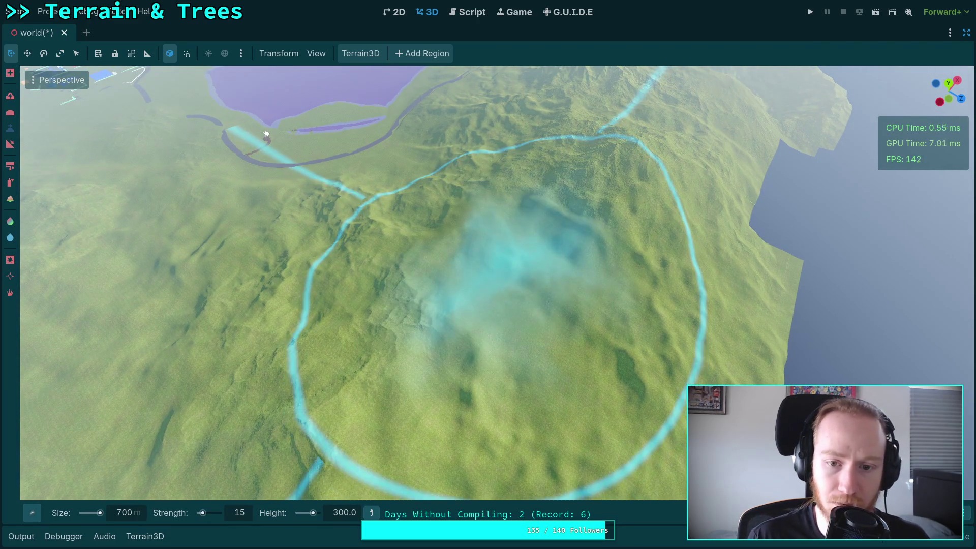
right_click(493, 276)
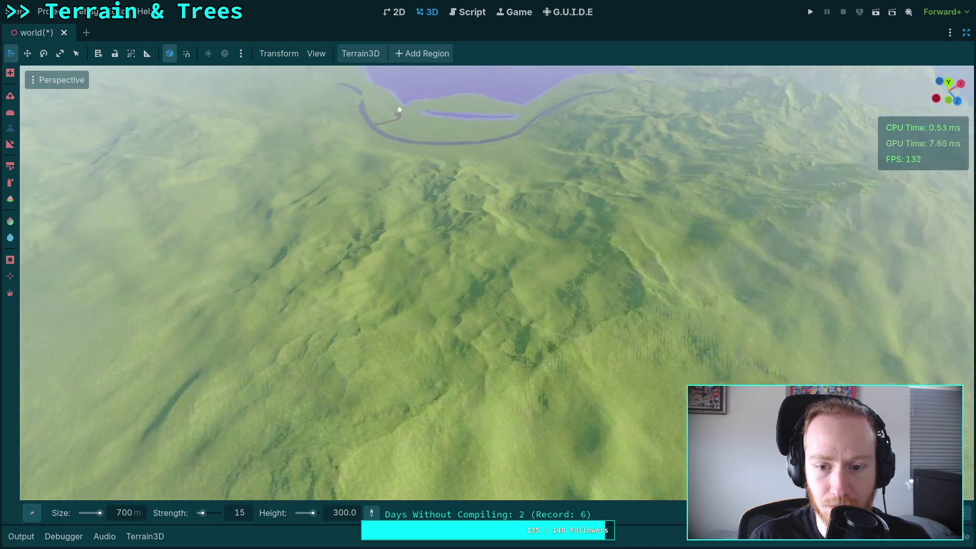
key(w)
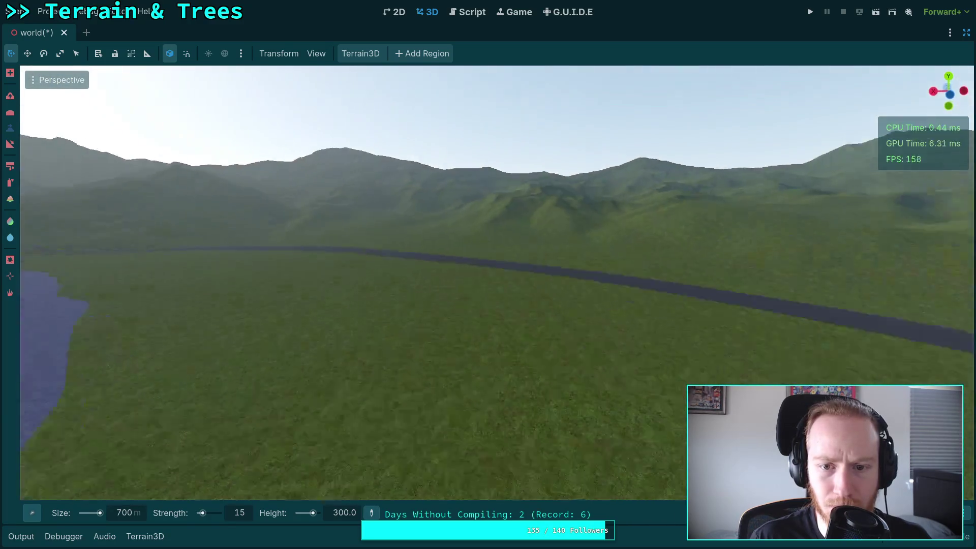
key(s)
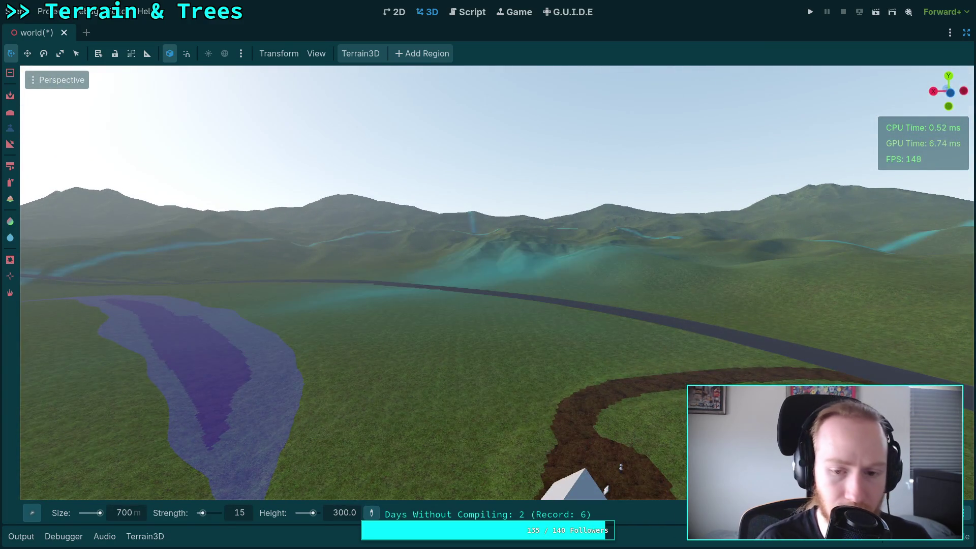
right_click(493, 282)
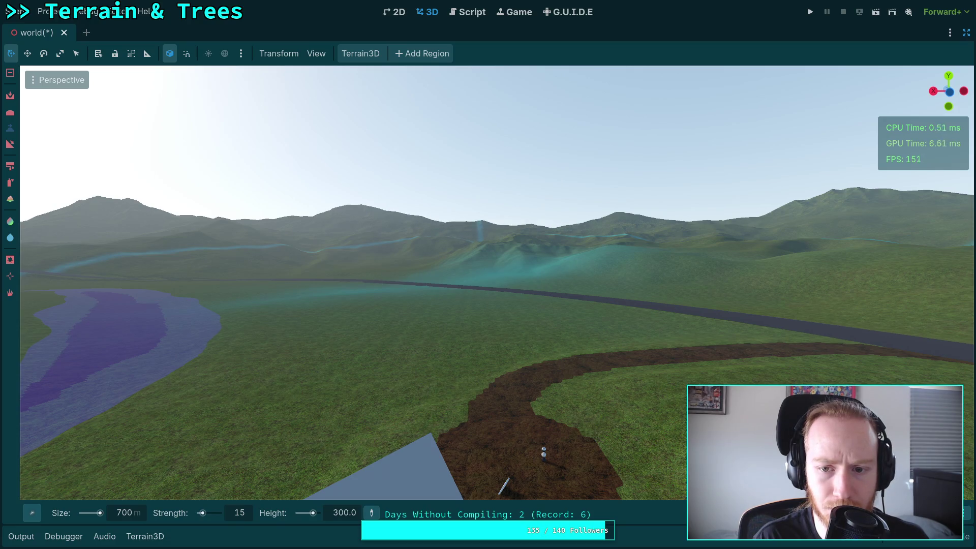
right_click(503, 485)
text(18)
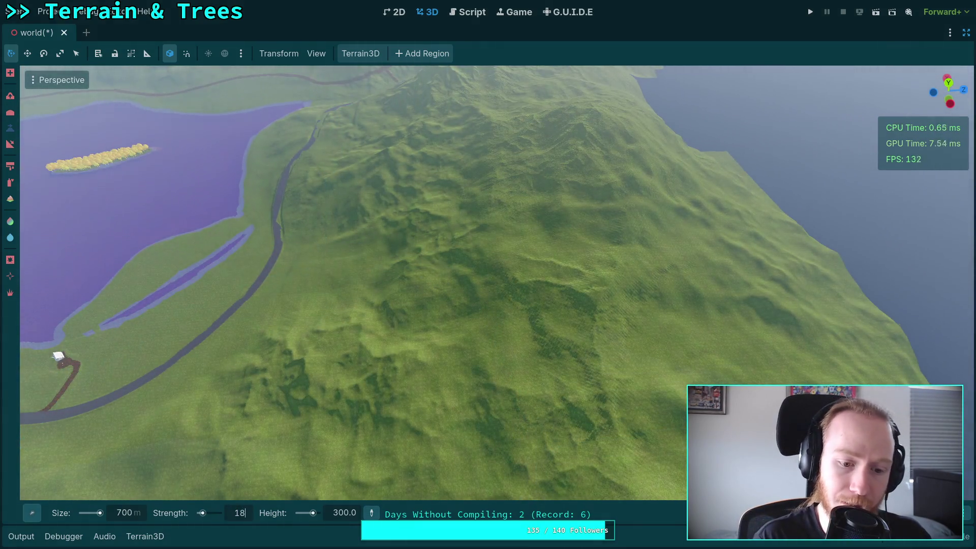
Confirm brush strength 18 and turn to face the lake, house and roads.
key(Return)
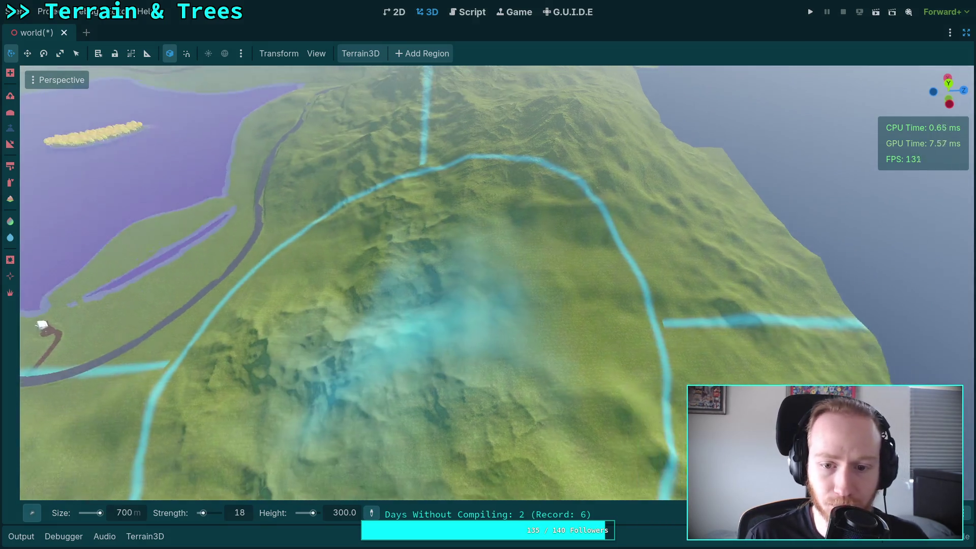
right_click(501, 329)
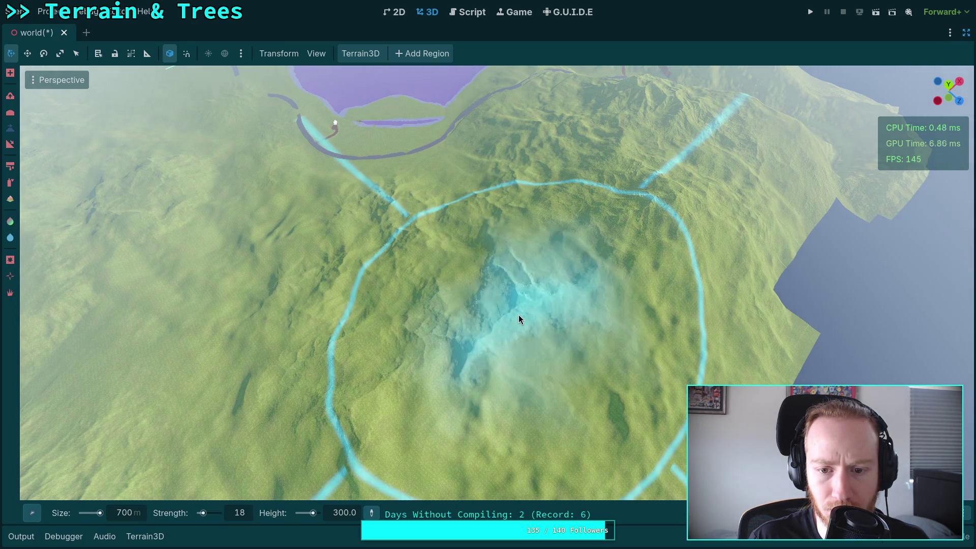
right_click(518, 315)
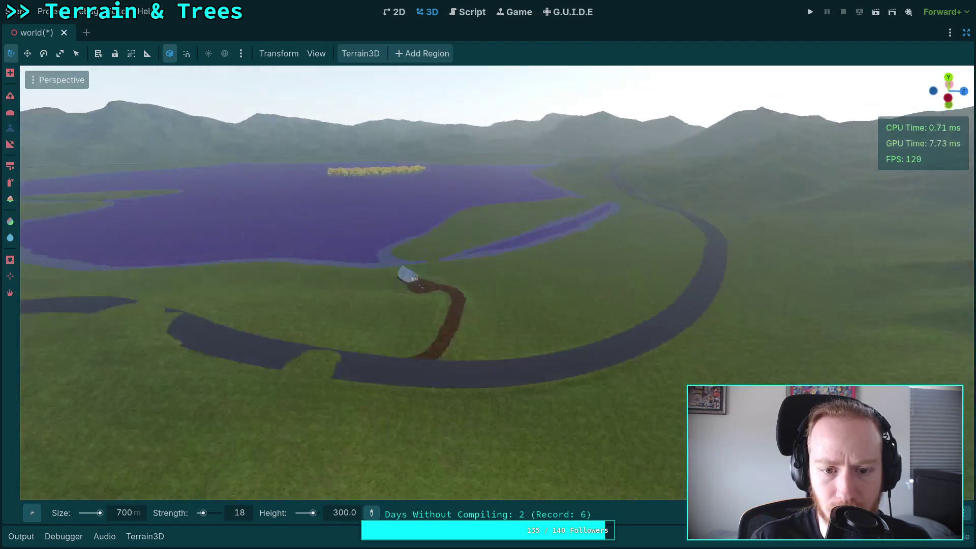
Fly down beside the dirt path, then over the hills toward the ridgeline and lake.
key(w)
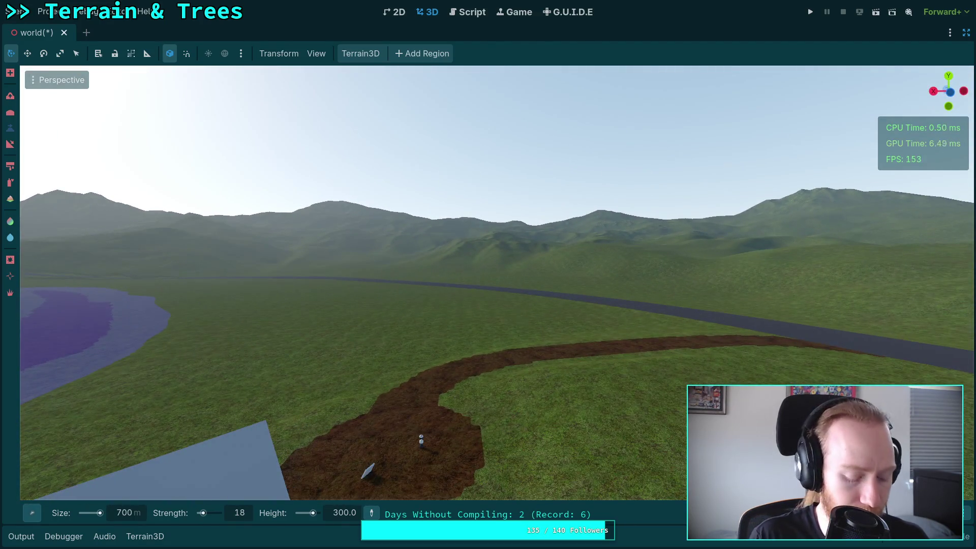
key(ctrl)
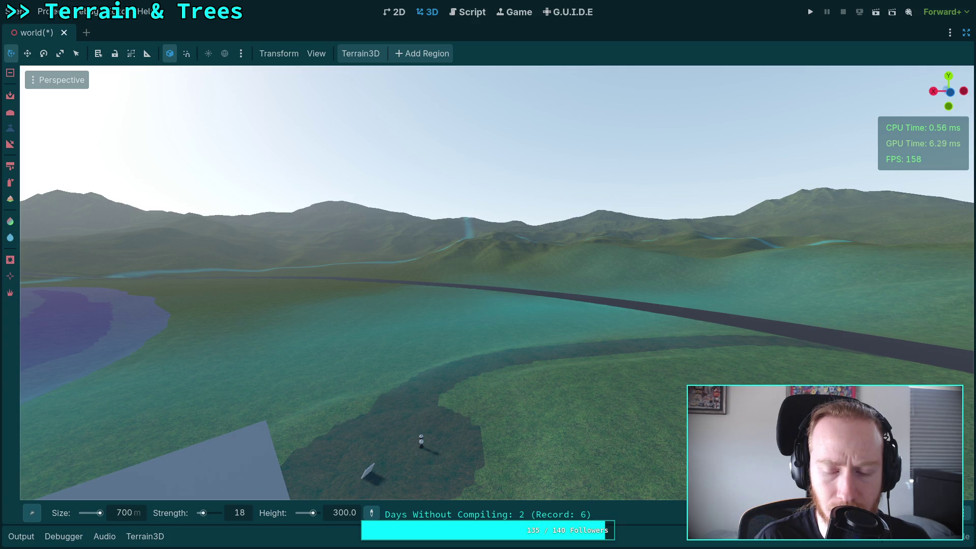
key(w)
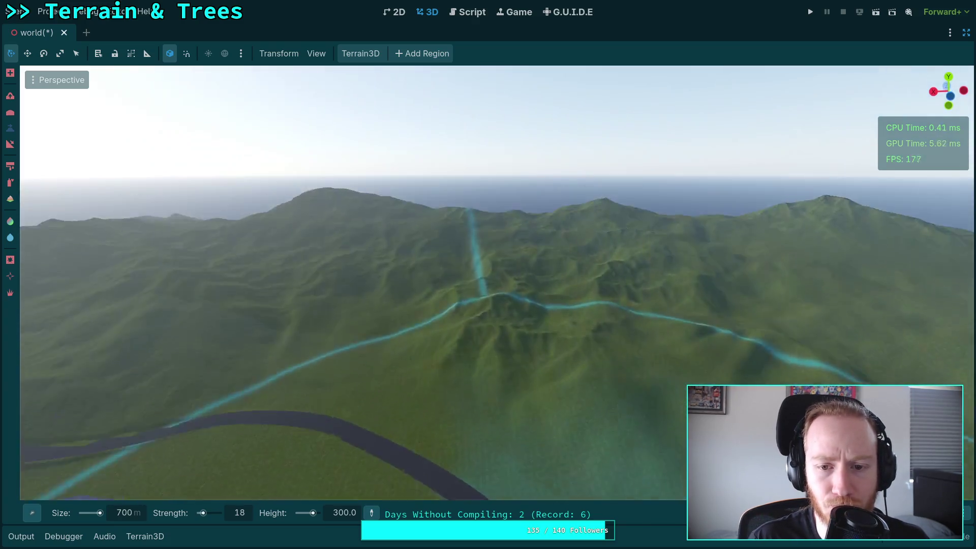
key(w)
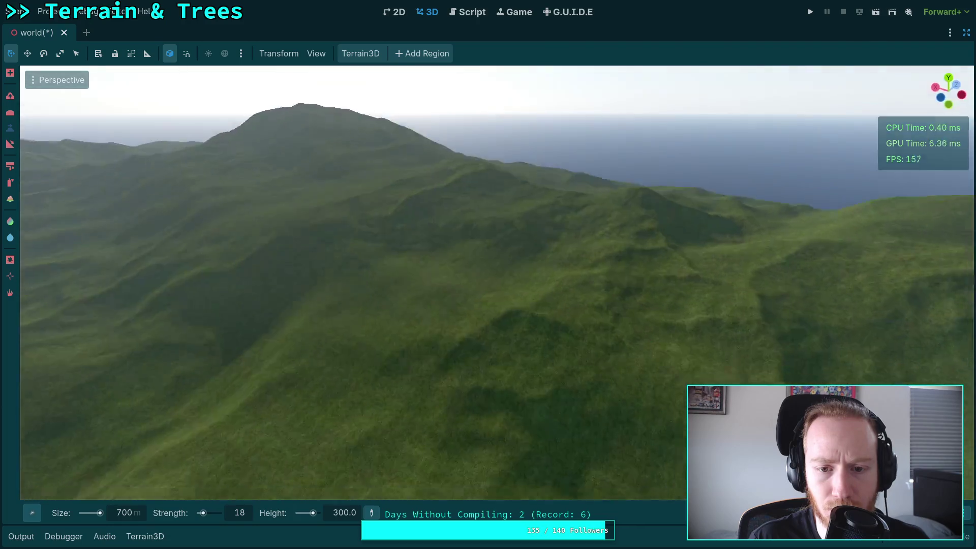
key(w)
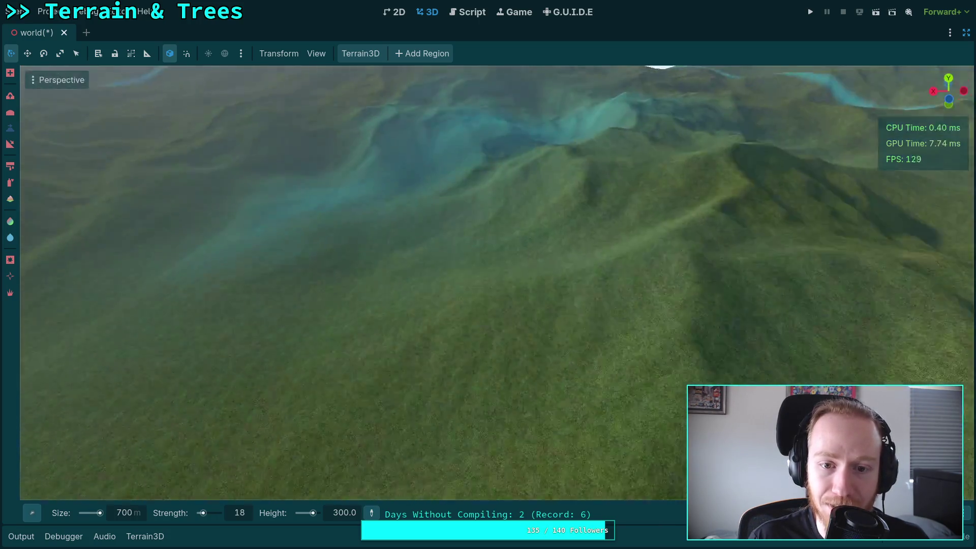
key(w)
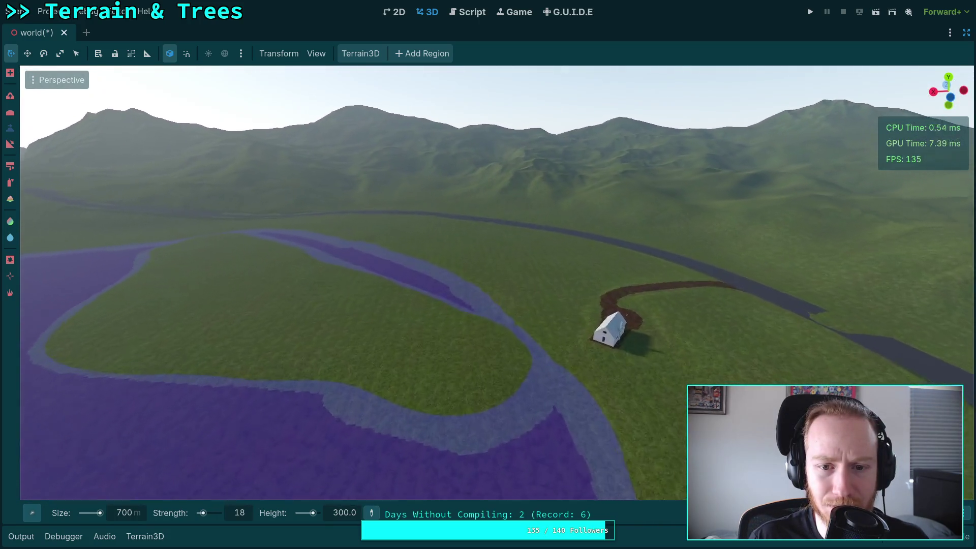
key(w)
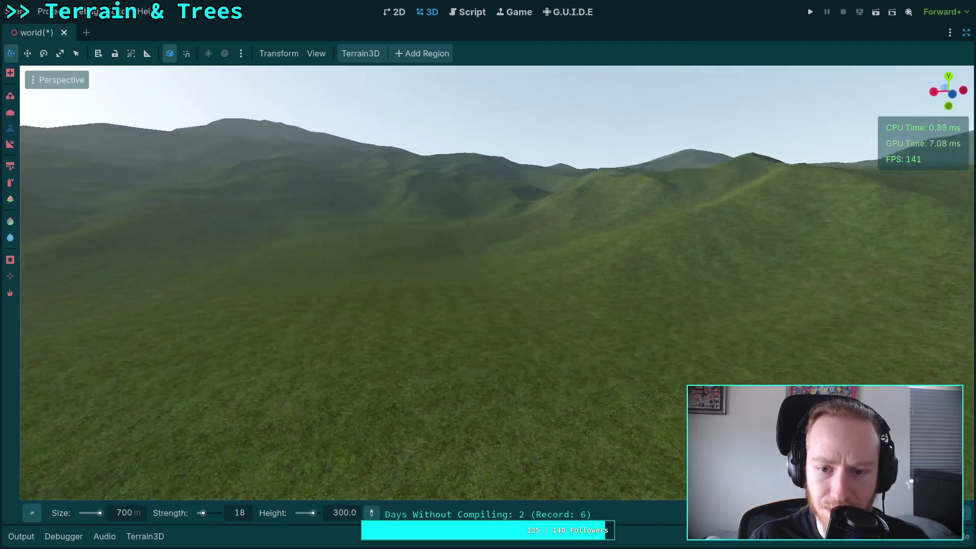
Circle over the lake and grassy slopes, ending above the brown dirt path by the house.
key(s)
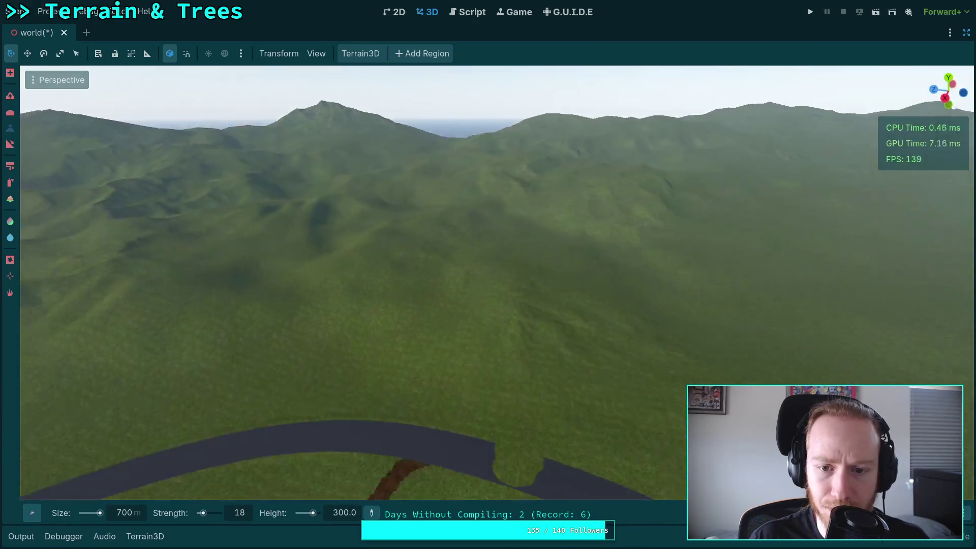
key(s)
key(w)
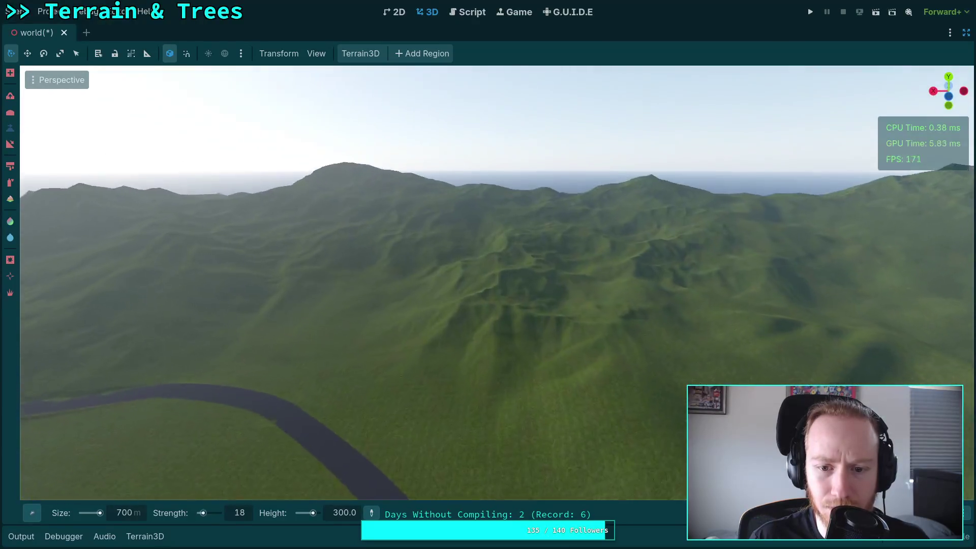
key(w)
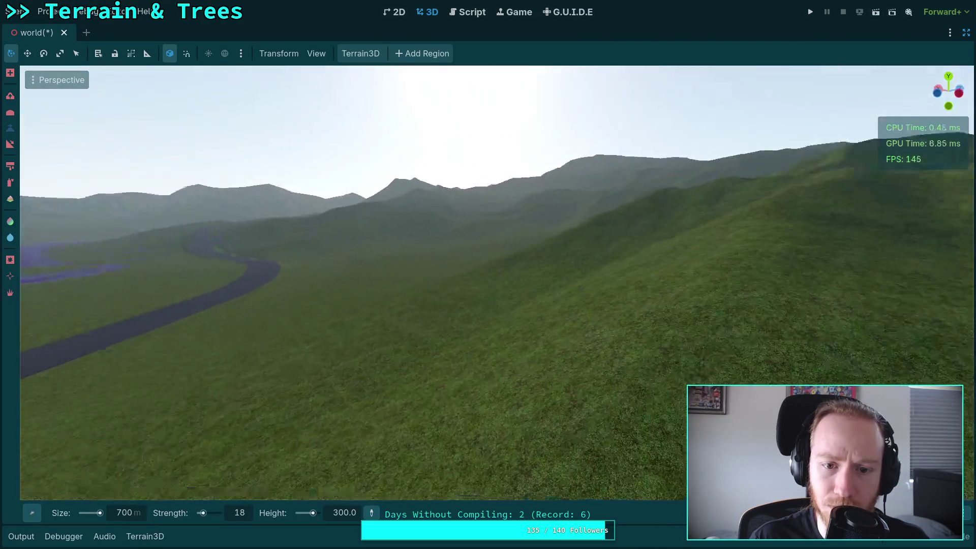
key(s)
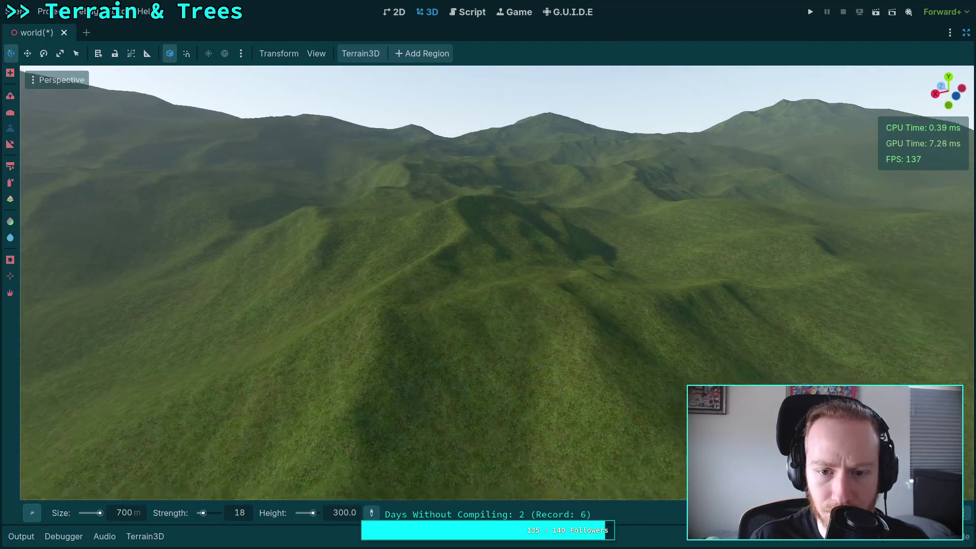
key(s)
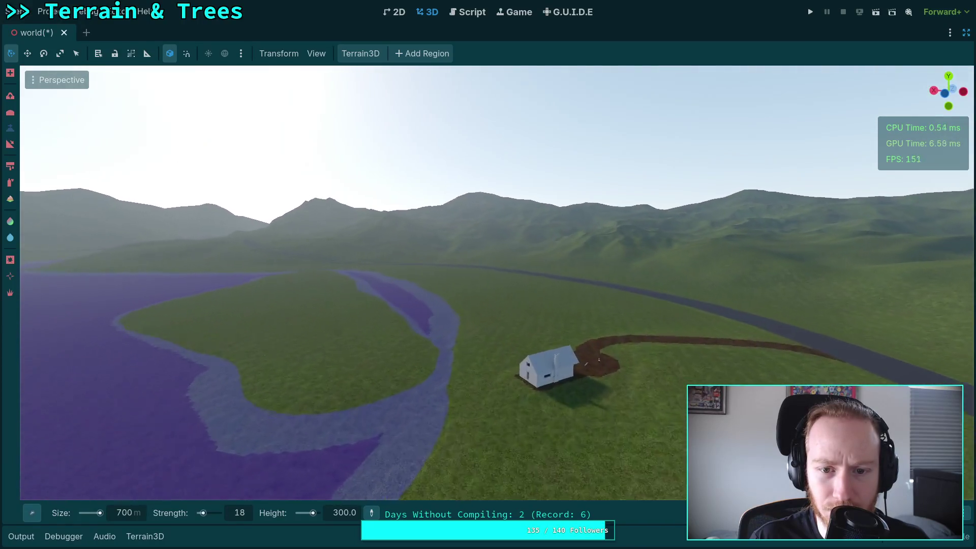
key(w)
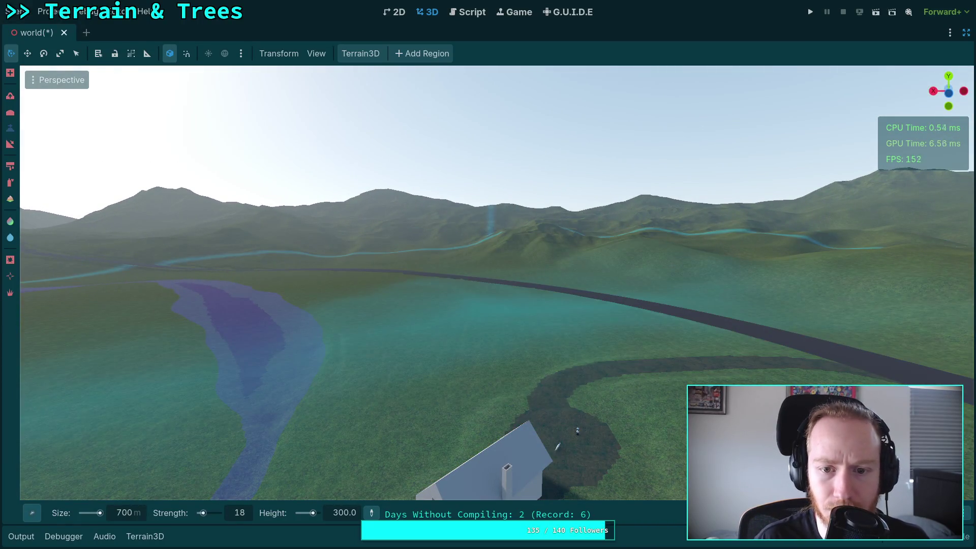
key(w)
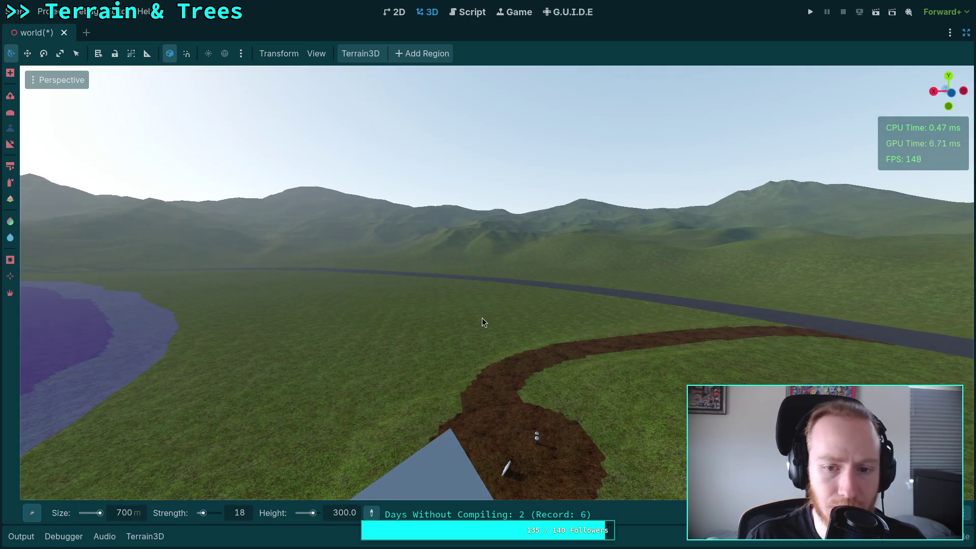
key(ctrl)
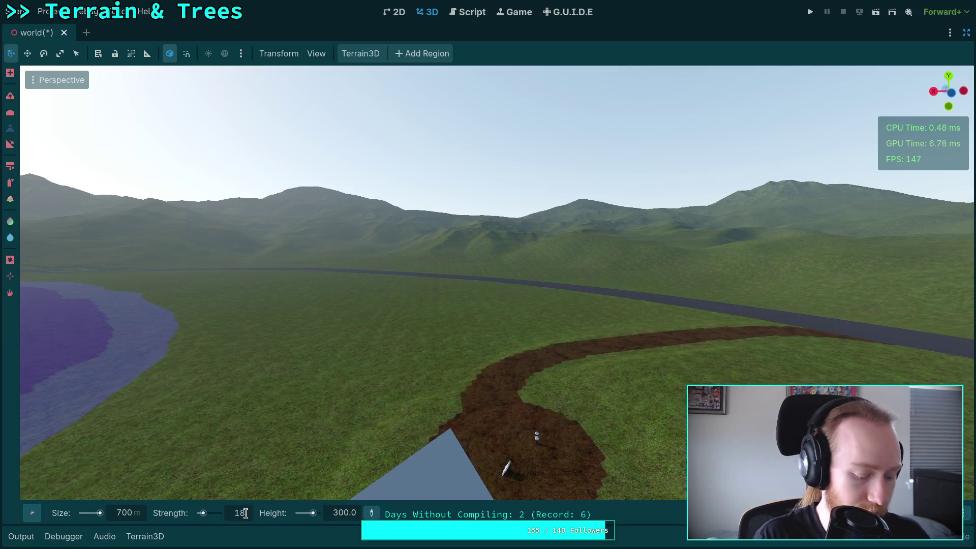
Commit brush strength 20 and pull back to an aerial view of the hills and lake.
scroll(488, 280, down, 5)
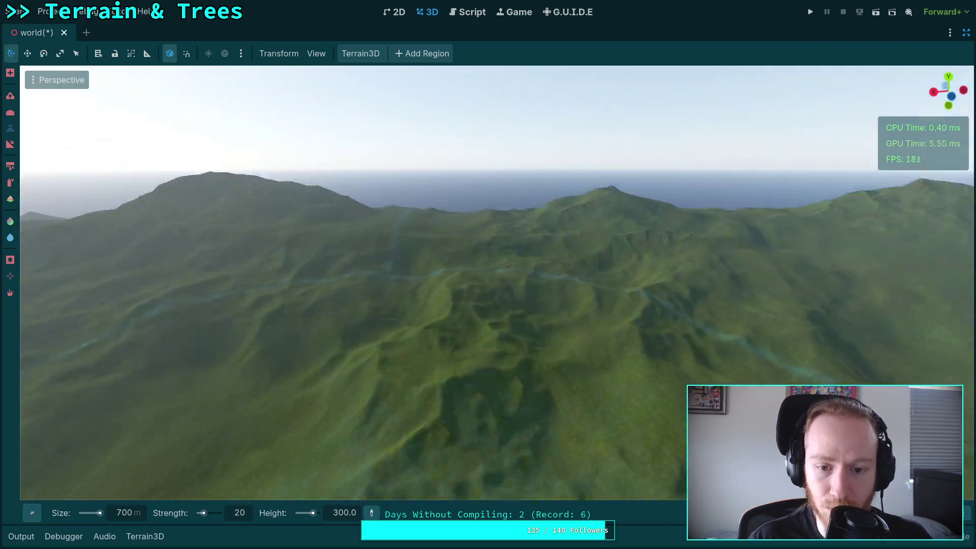
mouse_move(488, 275)
mouse_down()
mouse_move(96, 152)
mouse_move(475, 236)
mouse_up()
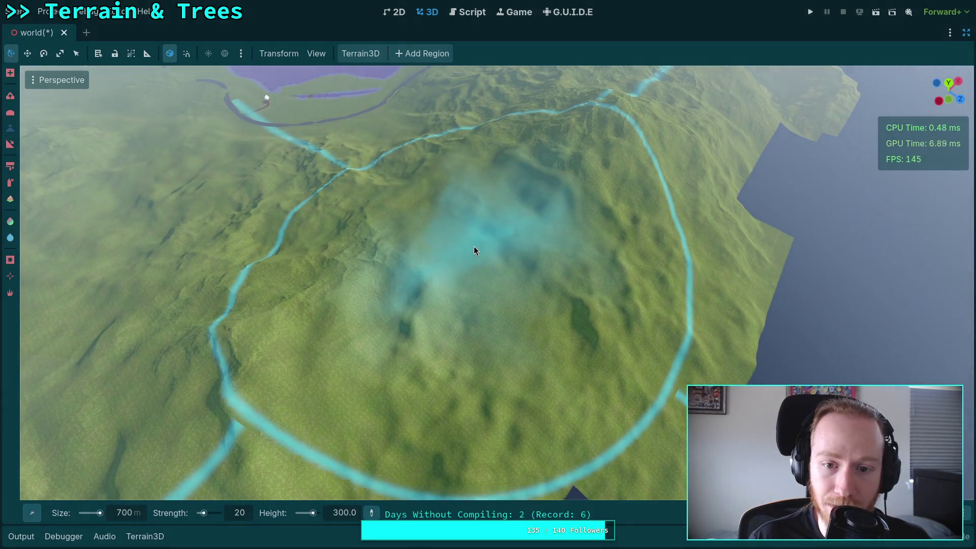
drag(476, 250, 391, 168)
key(w)
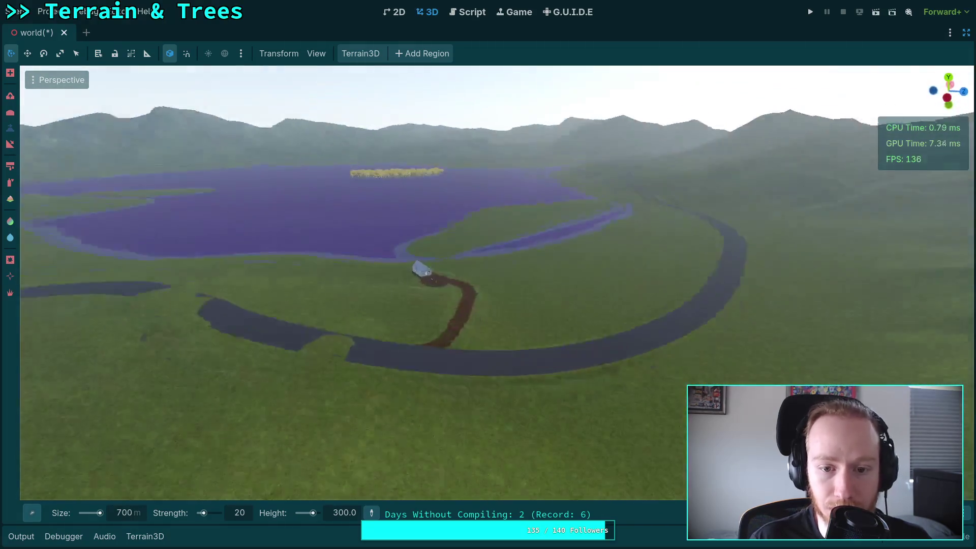
key(s)
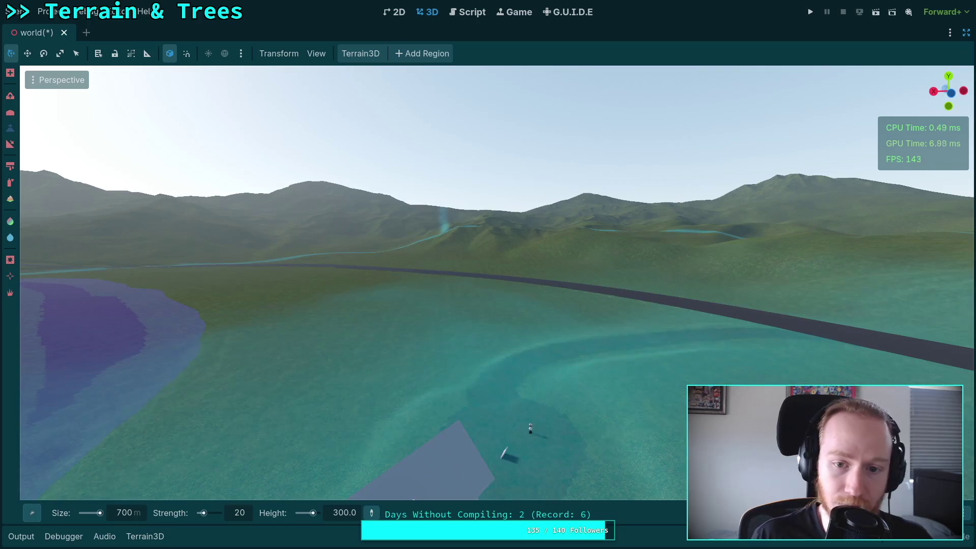
mouse_move(482, 425)
mouse_down()
mouse_move(481, 386)
mouse_move(482, 463)
mouse_move(539, 300)
mouse_up()
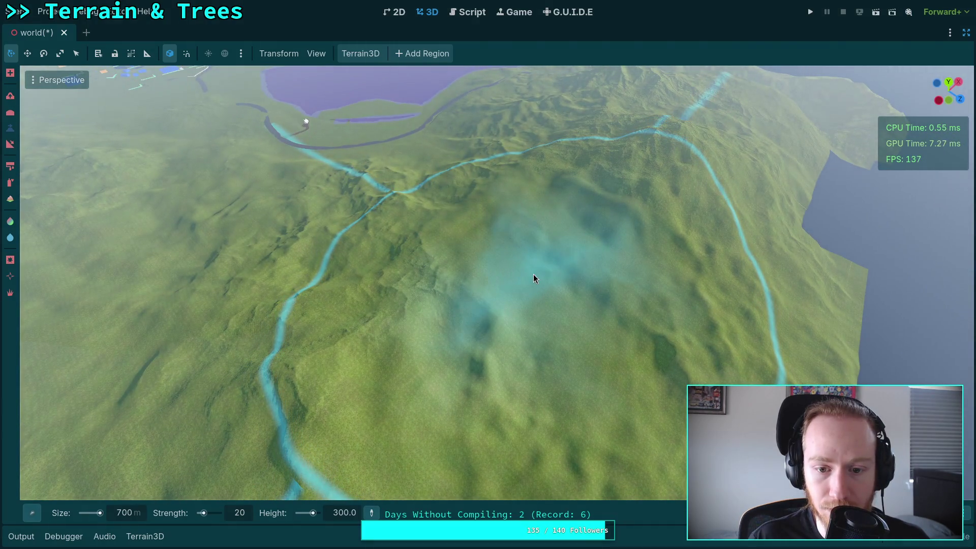
drag(534, 275, 528, 183)
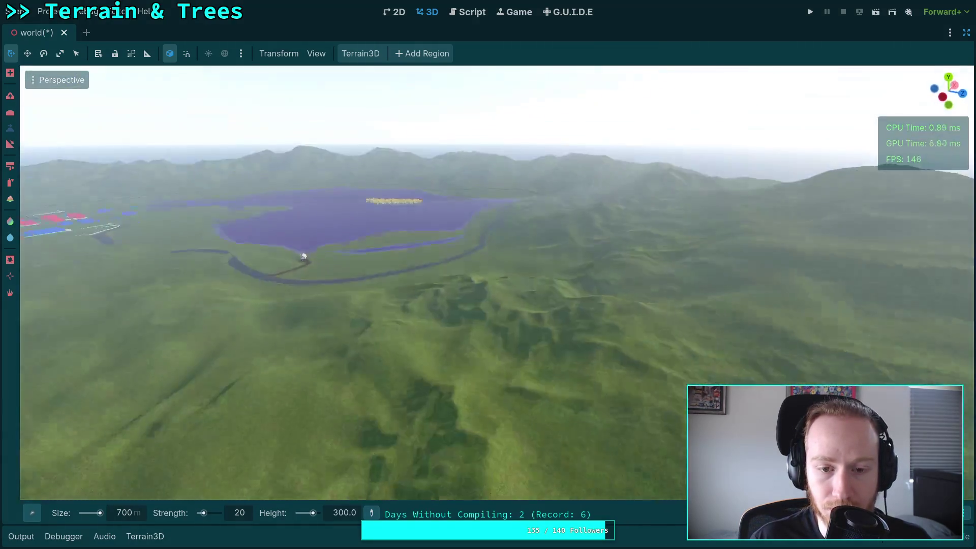
Drop to ground level by the dirt path and fly low across the nearby hills toward the road.
key(w)
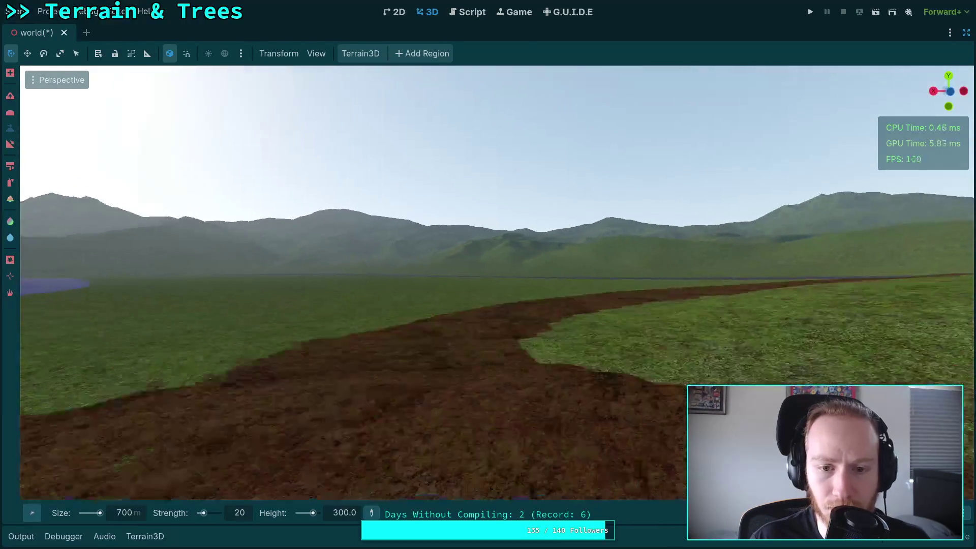
key(q)
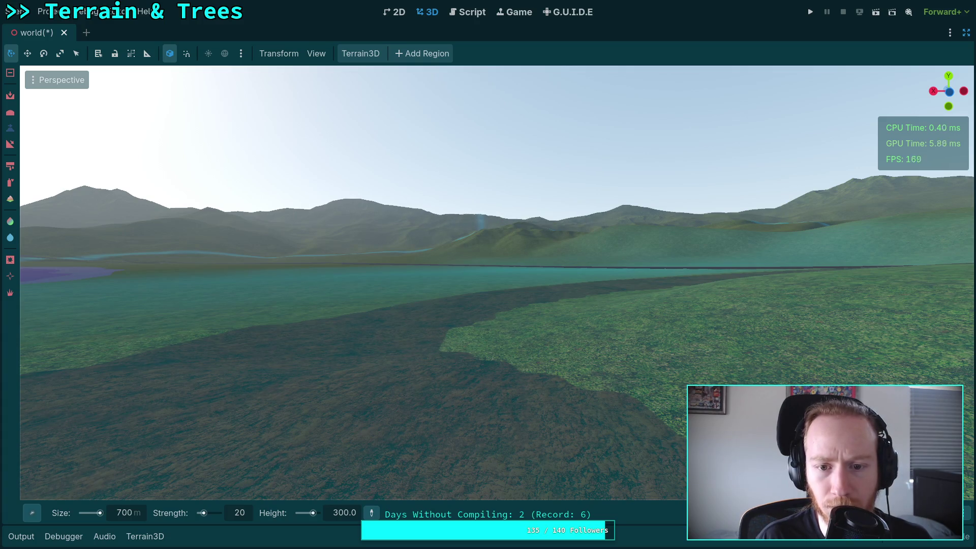
drag(568, 288, 538, 275)
key(w)
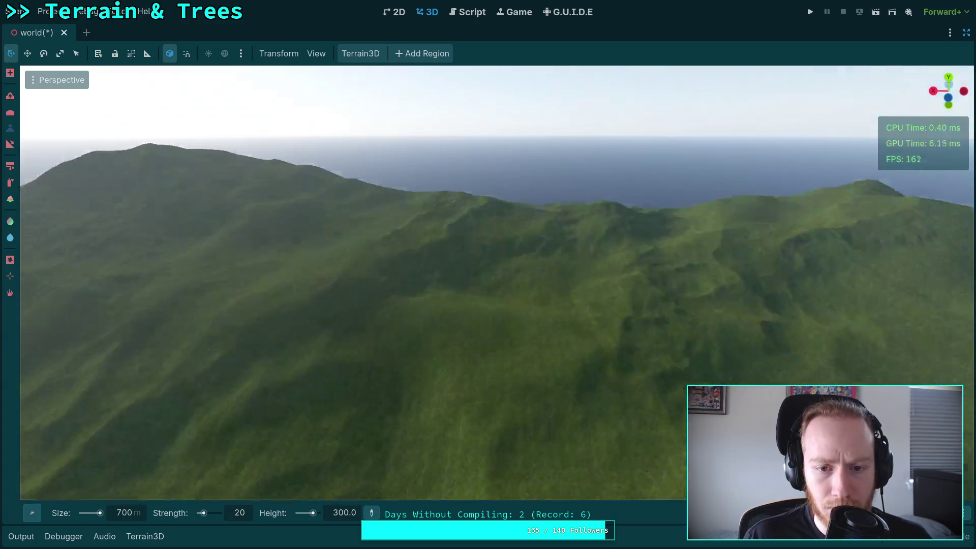
key(w)
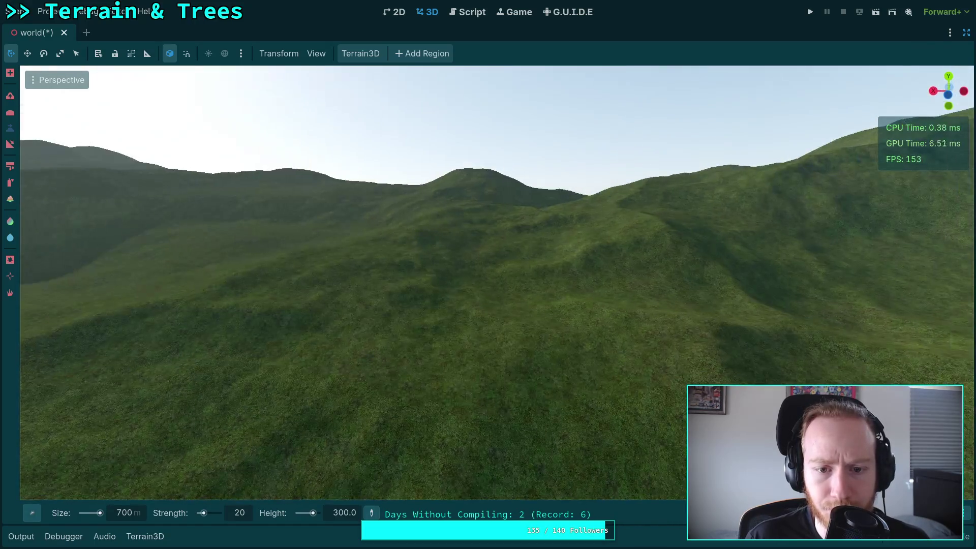
key(w)
key(w)
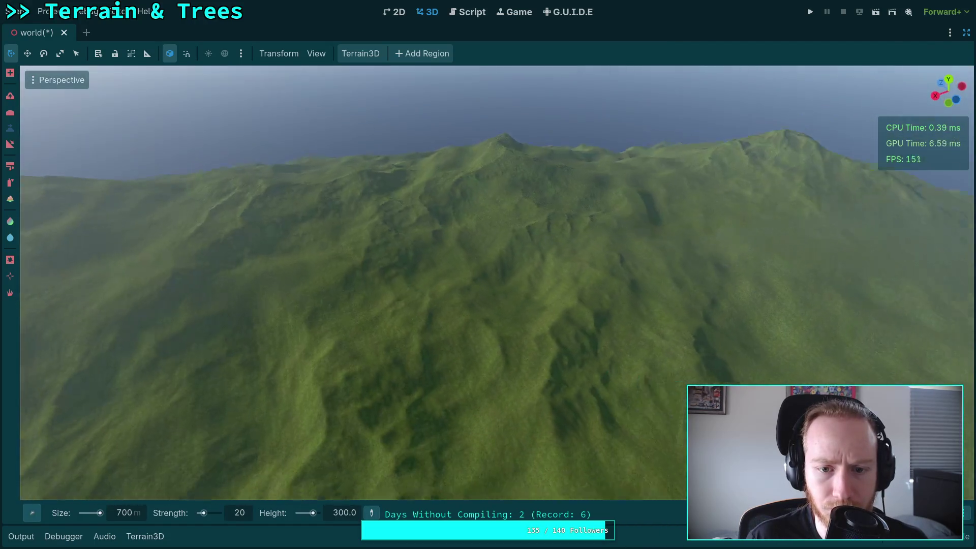
key(w)
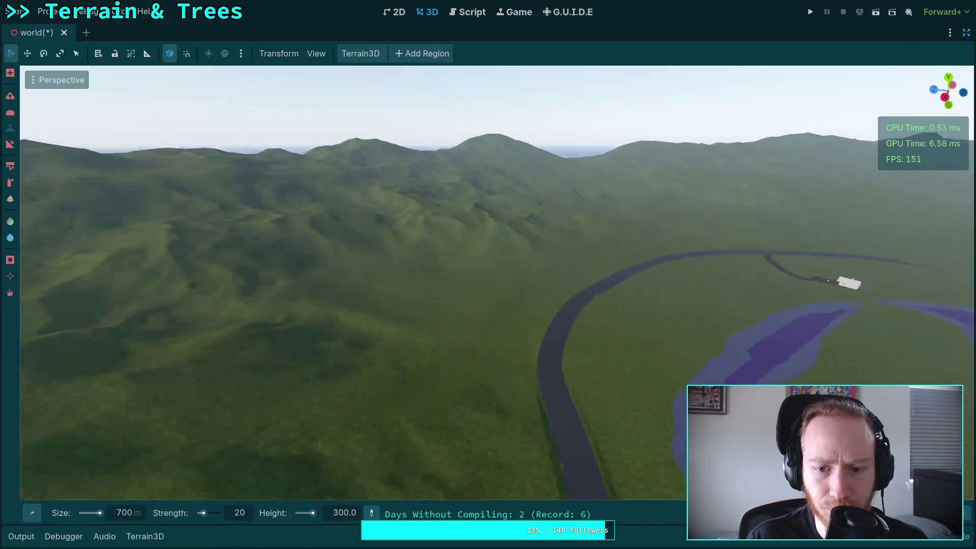
key(w)
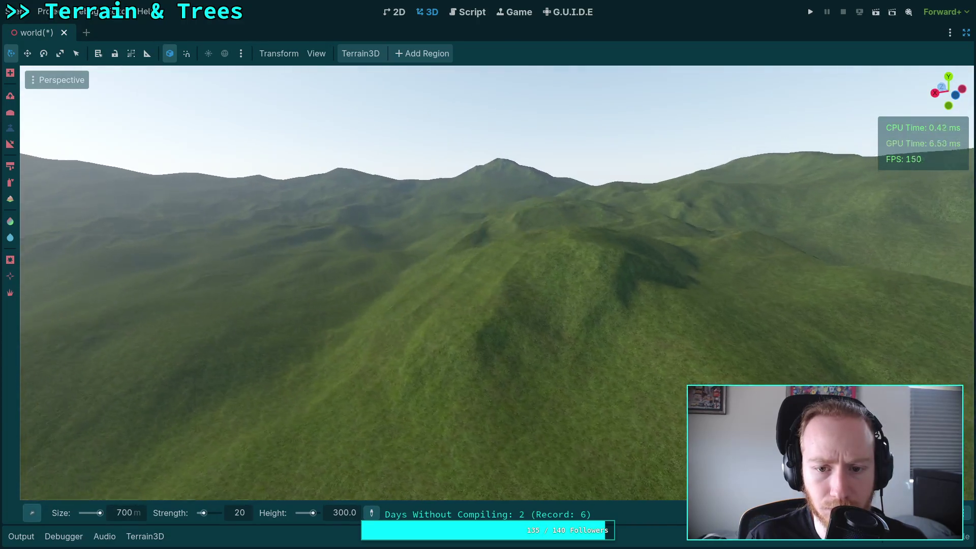
Sweep over the lake, town and coastline, then rise above the central mountain ridge.
key(w)
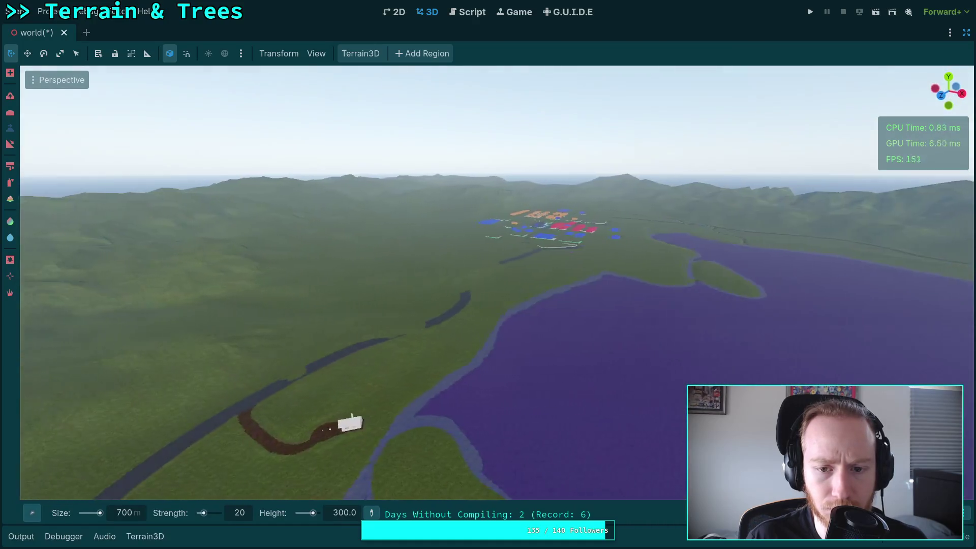
key(w)
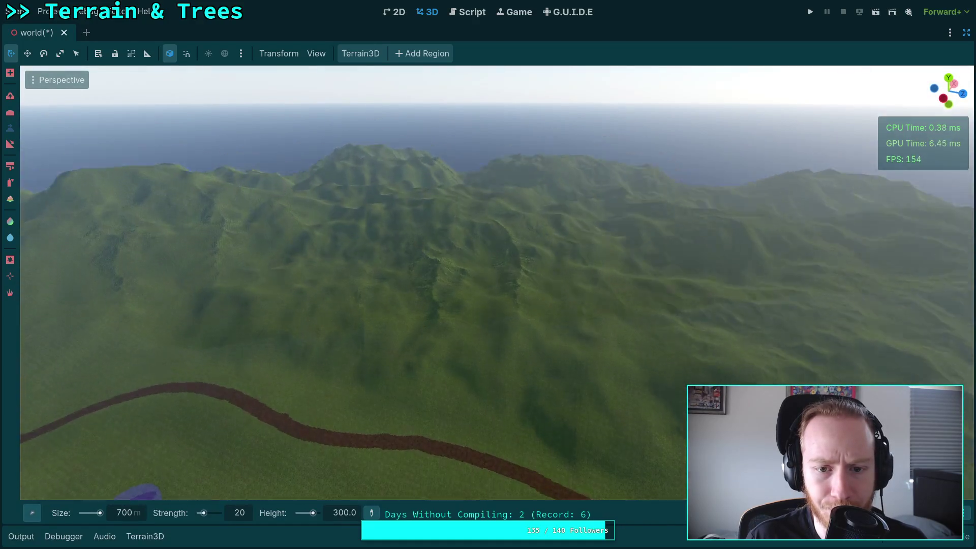
key(w)
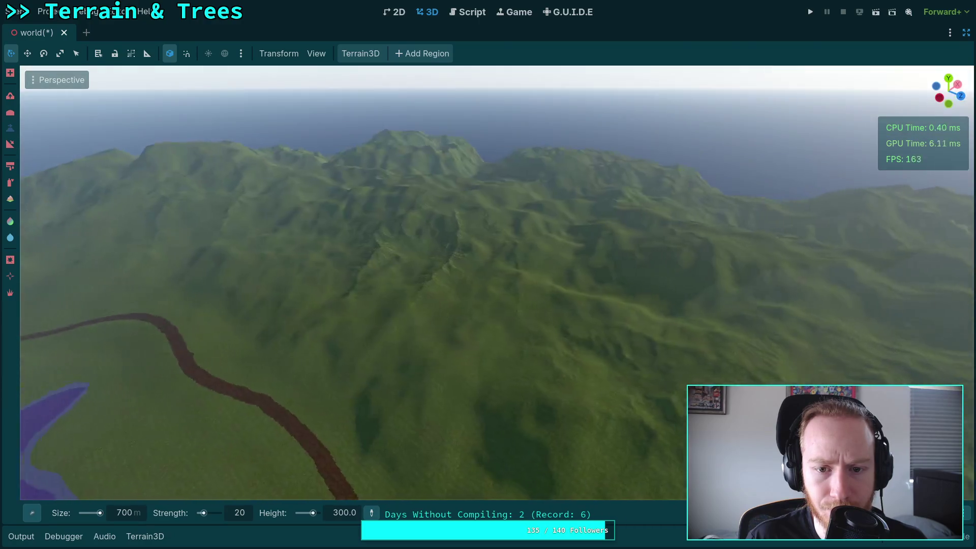
key(w)
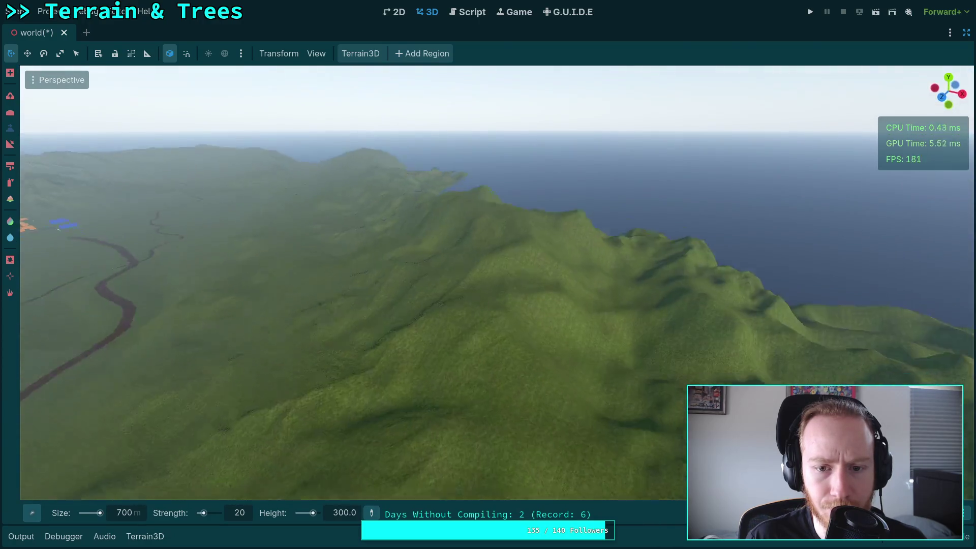
key(w)
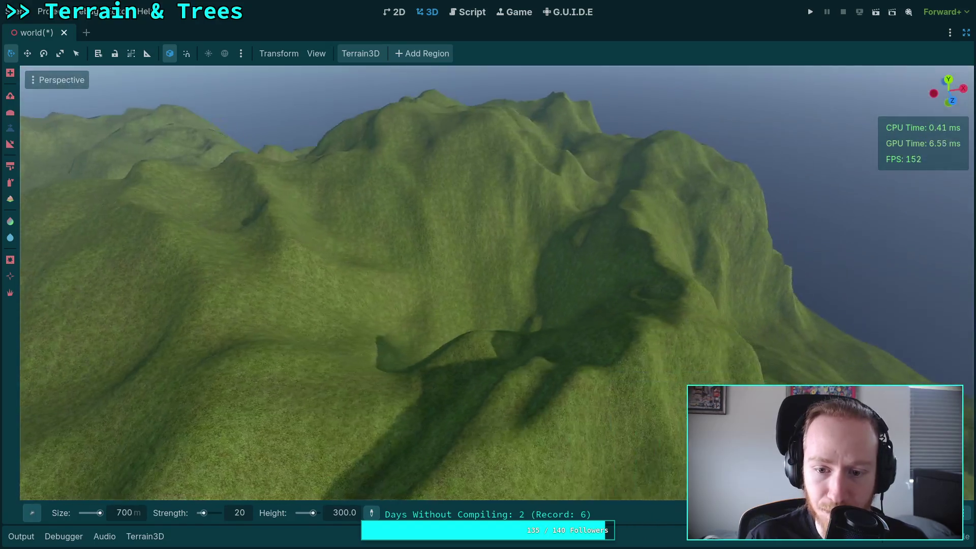
key(w)
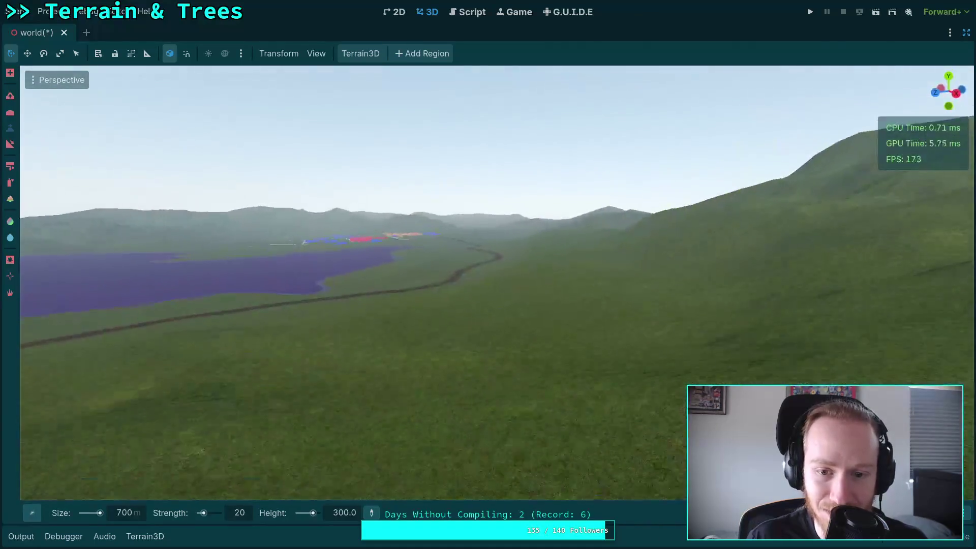
key(w)
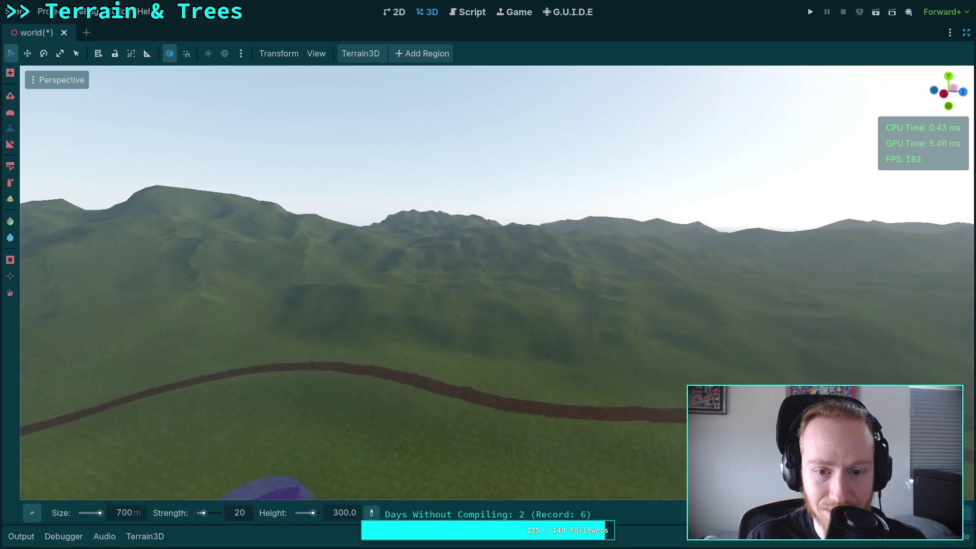
key(w)
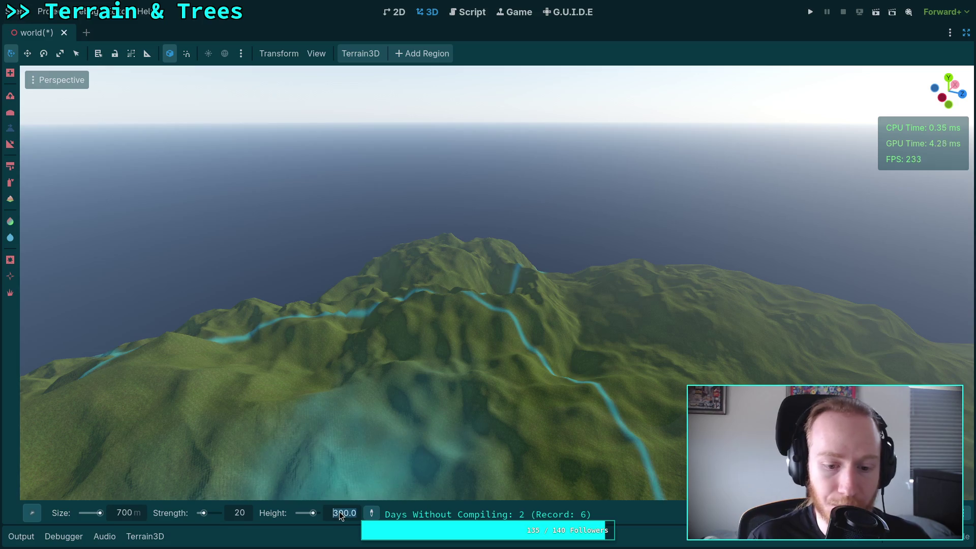
Set the brush height to 0, size to 500 m and strength to 10.
text(0)
key(Return)
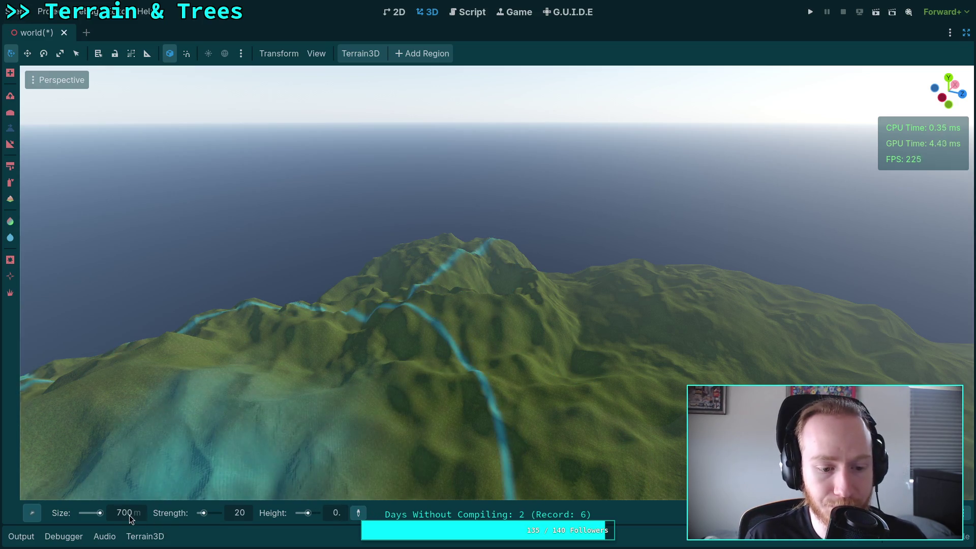
click(129, 514)
text(500)
key(Return)
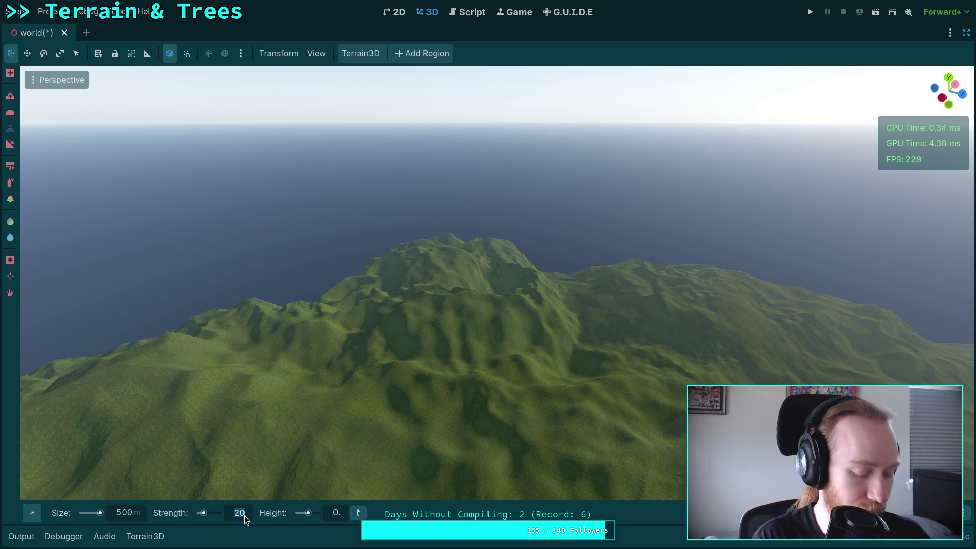
text(10)
key(Return)
Pick the plain round brush and lower and flatten the mountain peak.
mouse_move(42, 514)
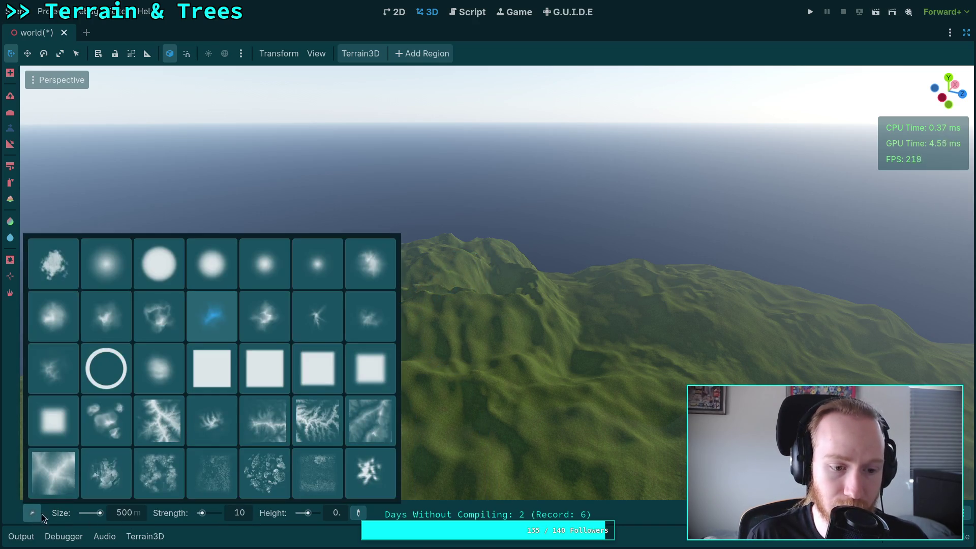
click(148, 274)
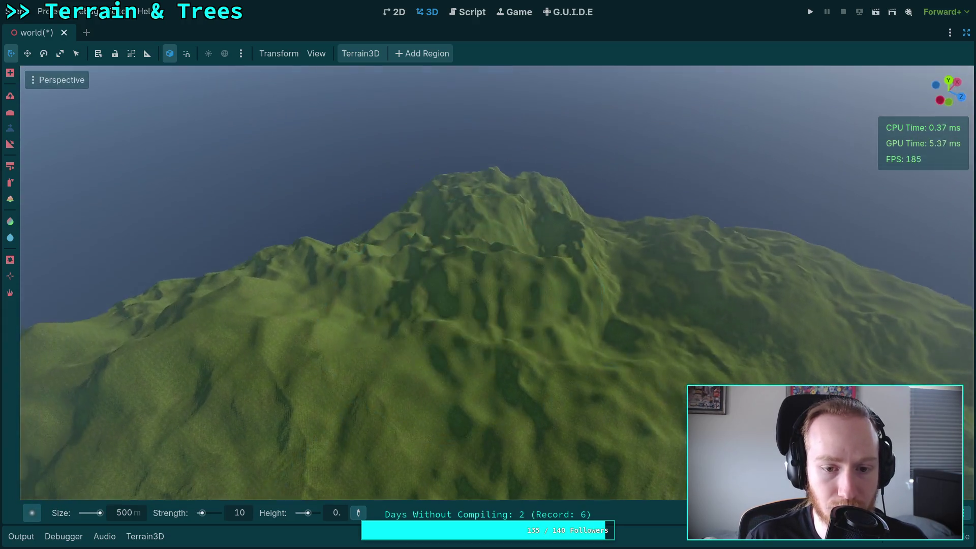
mouse_move(460, 267)
mouse_down()
mouse_move(473, 251)
mouse_move(500, 291)
mouse_up()
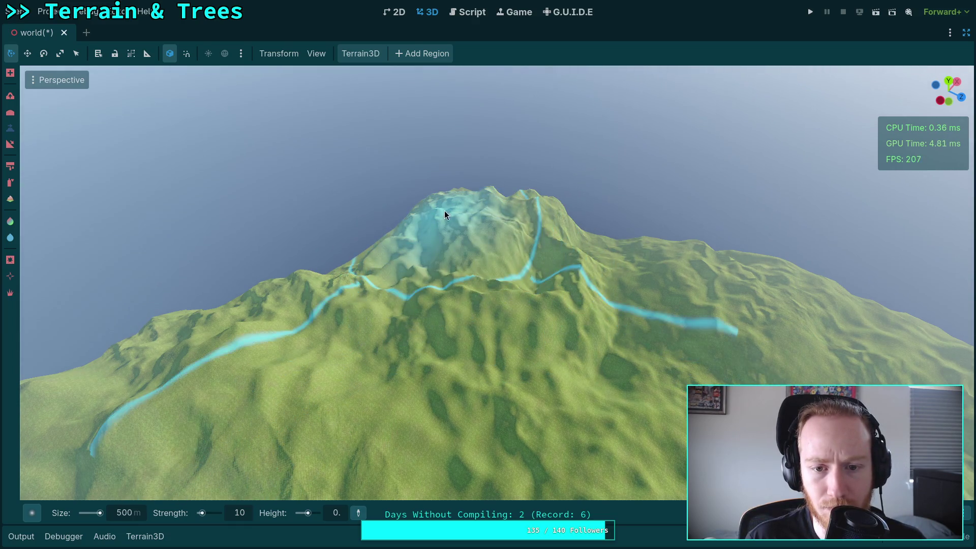
Turn on the Heightmap debug view in the Terrain3D properties.
click(966, 33)
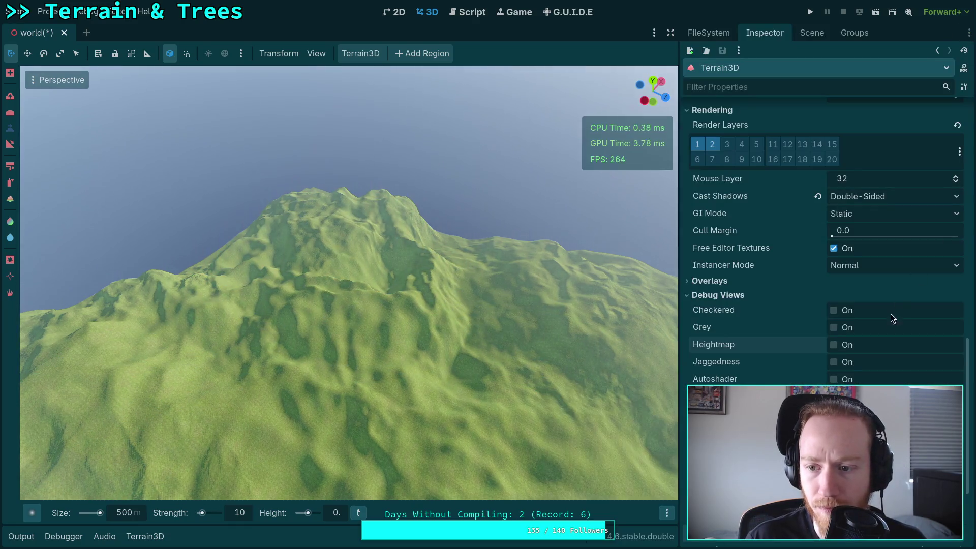
click(834, 345)
scroll(844, 330, up, 2)
scroll(788, 245, up, 10)
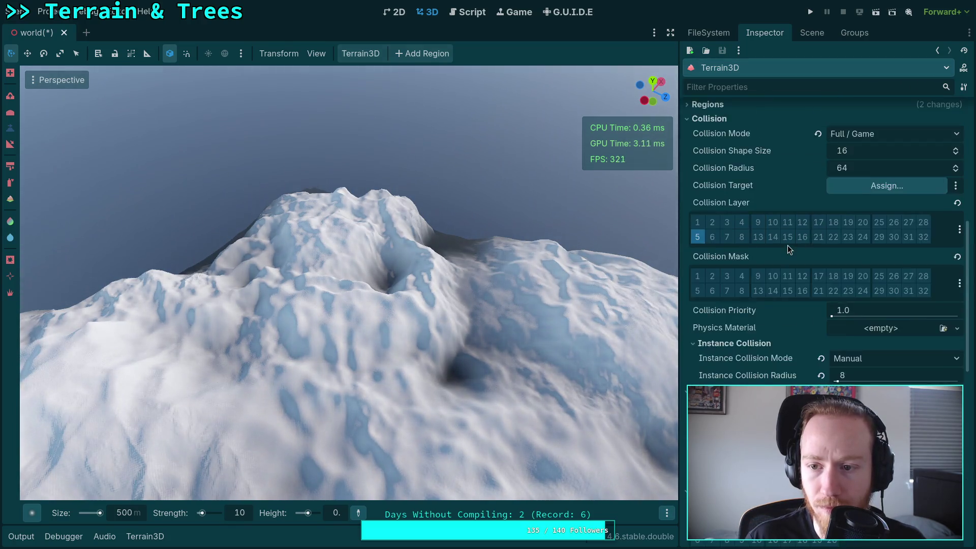
click(670, 32)
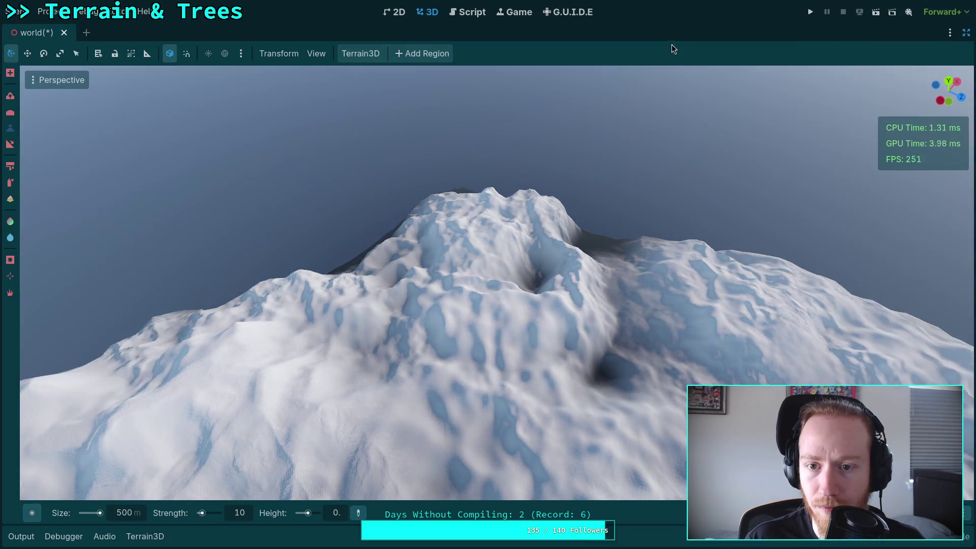
key(w)
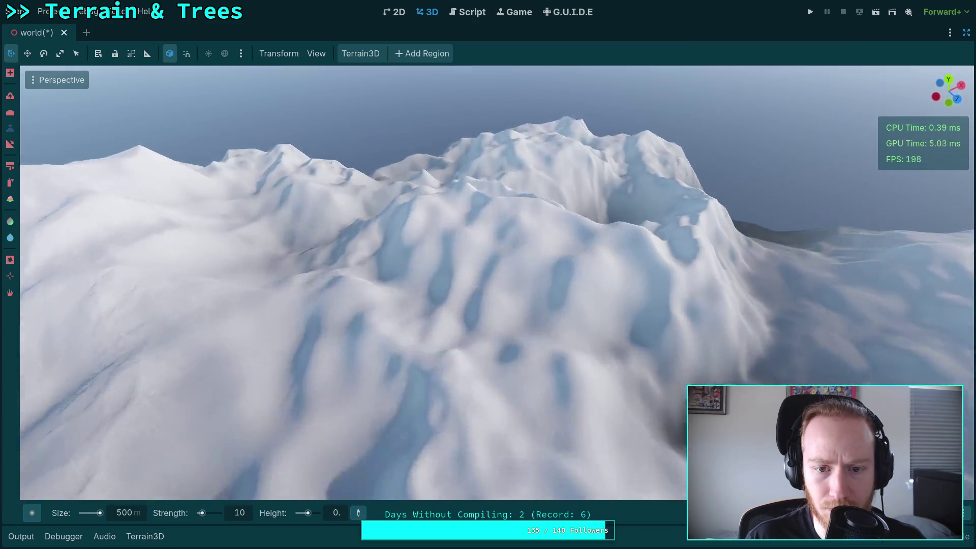
key(s)
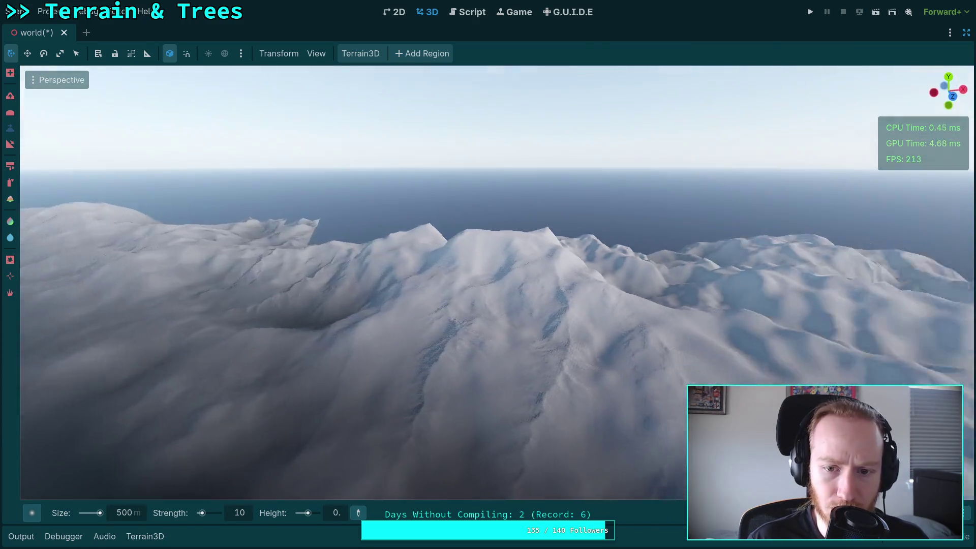
key(w)
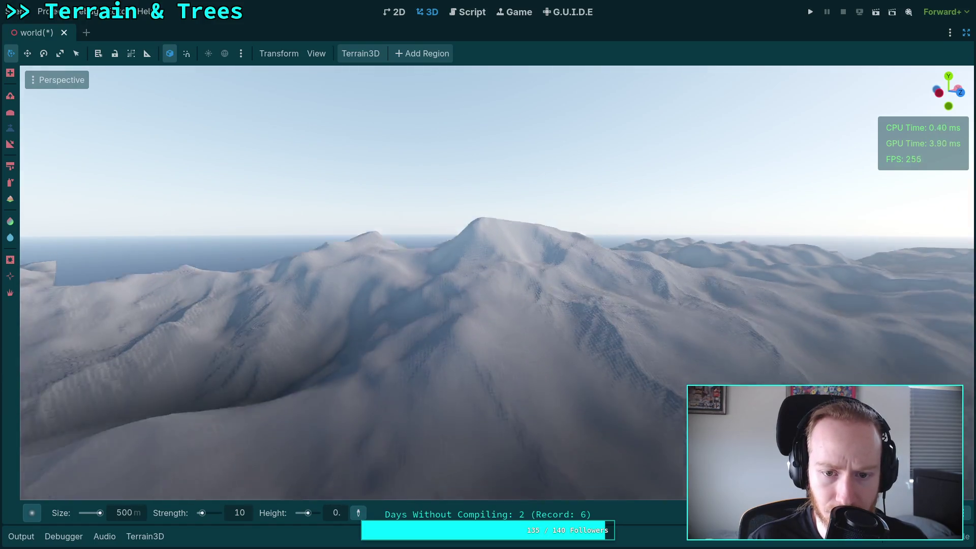
key(w)
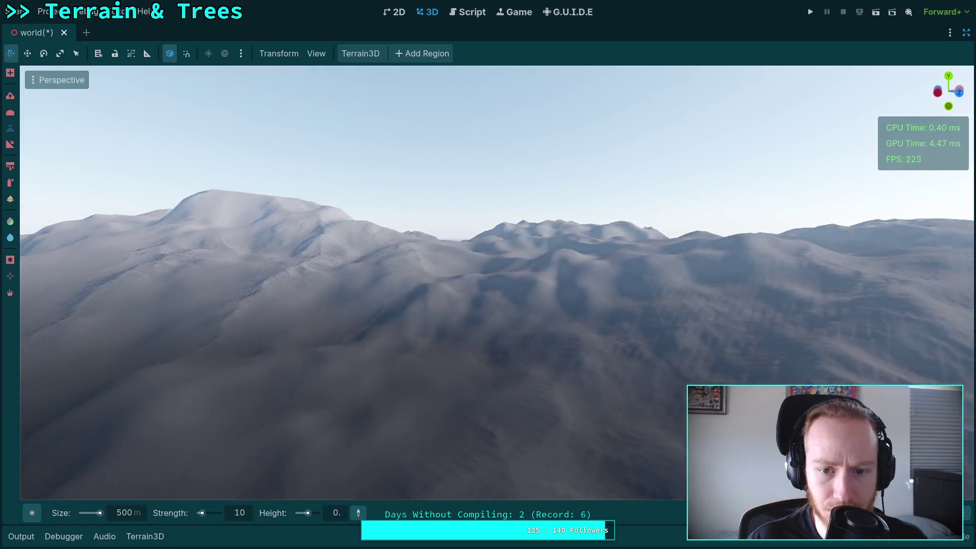
key(w)
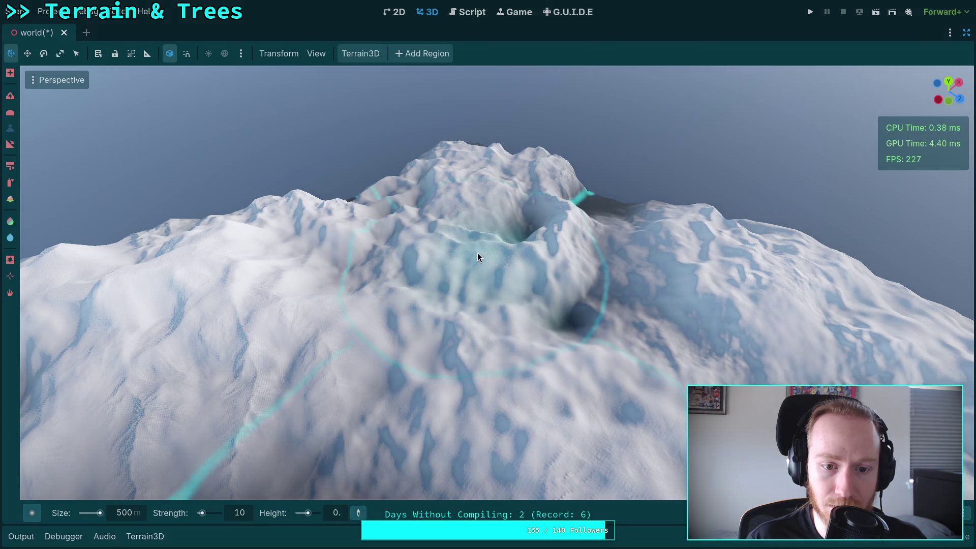
Fly in close to the crater mountain and deepen the terrain around it.
right_click(503, 290)
key(w)
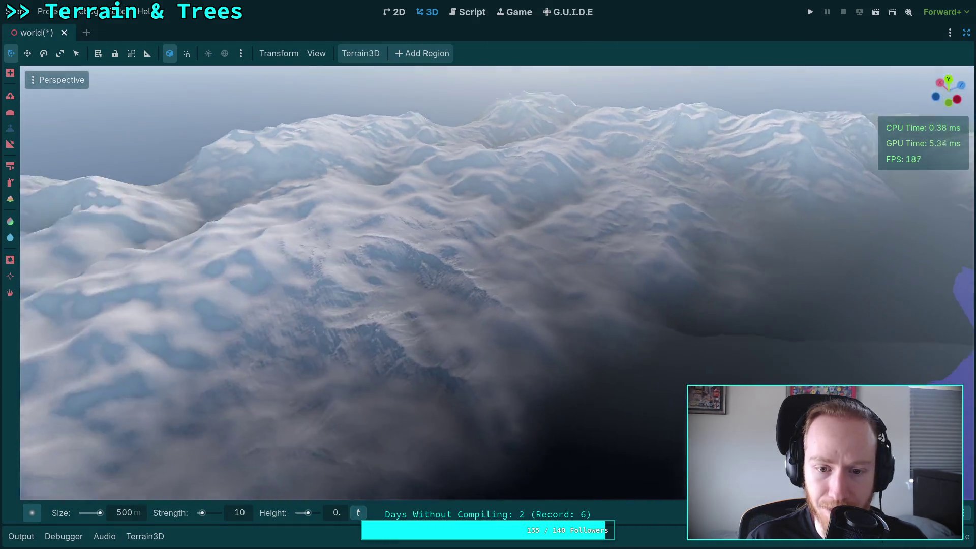
key(e)
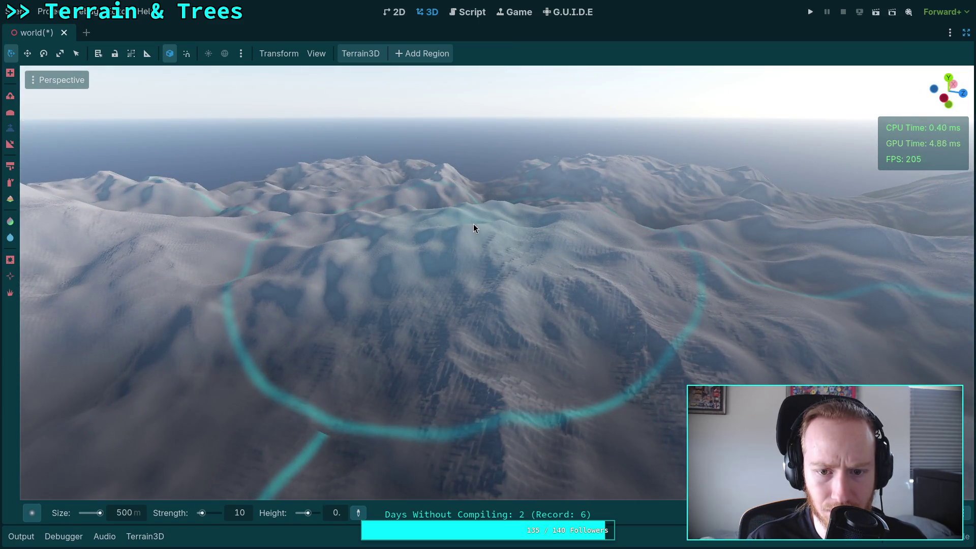
right_click(473, 224)
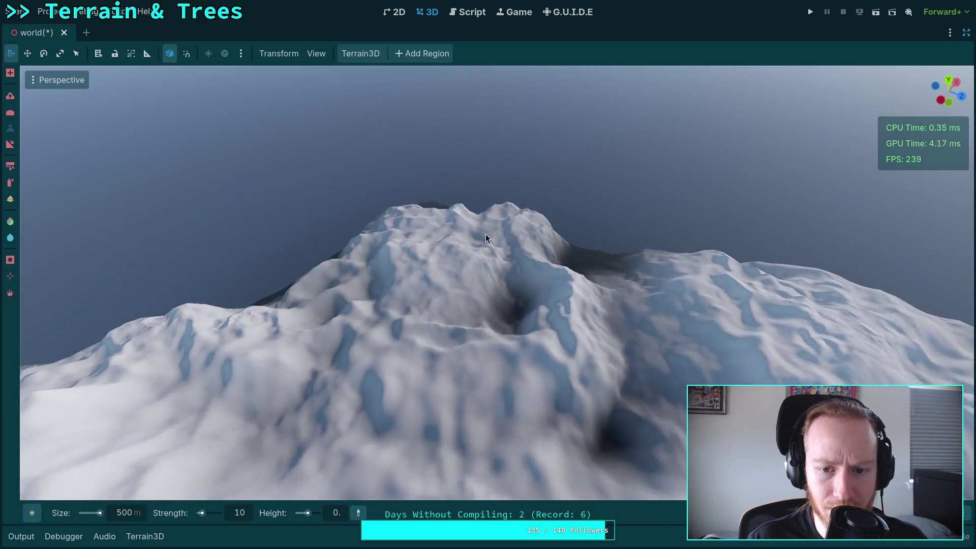
right_click(545, 315)
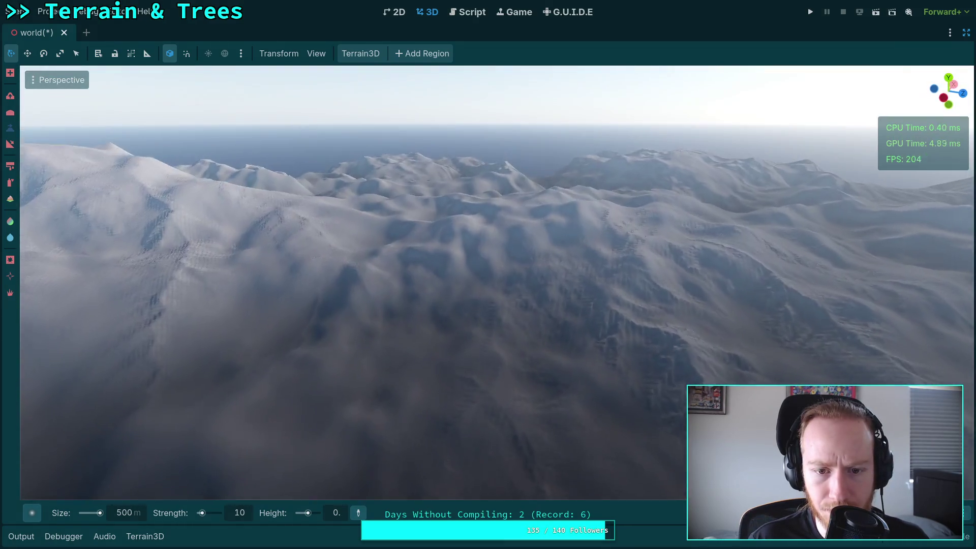
right_click(538, 324)
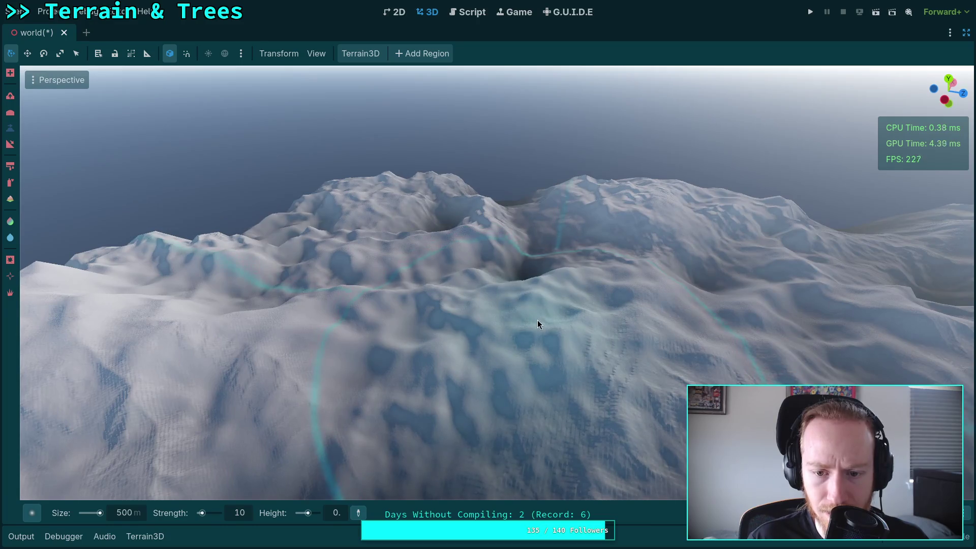
mouse_move(554, 306)
mouse_down()
mouse_move(550, 295)
mouse_move(569, 303)
mouse_up()
Raise and smooth the ground near the crater, then undo that stroke.
right_click(568, 303)
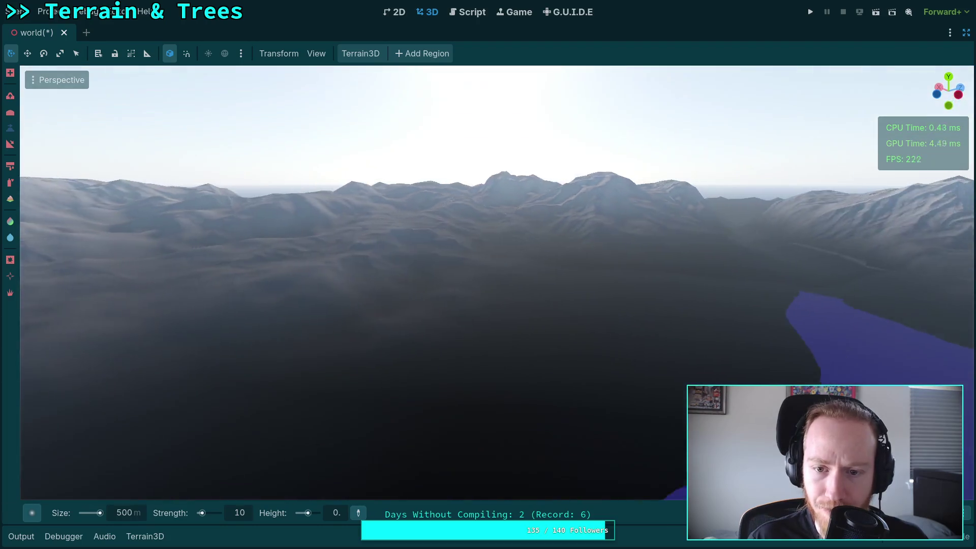
right_click(509, 220)
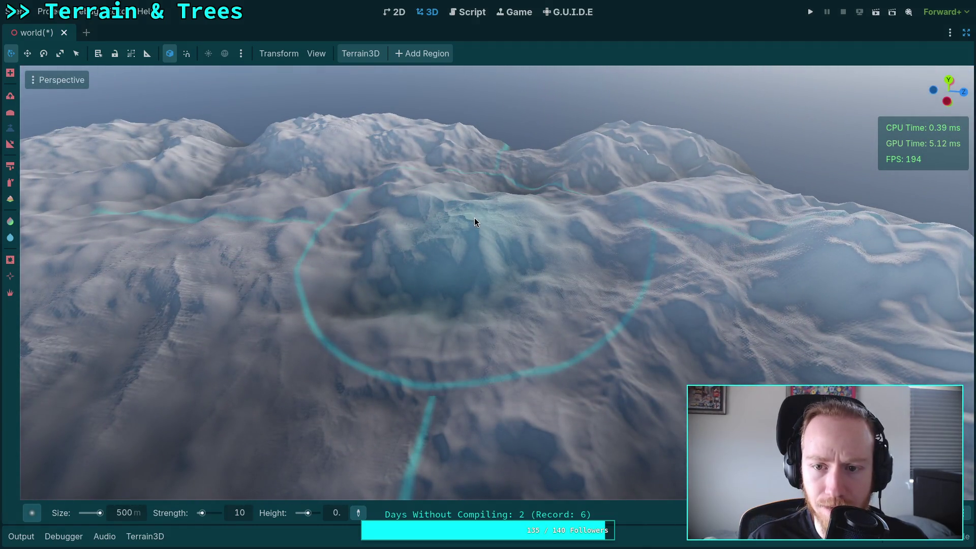
mouse_move(474, 218)
mouse_down()
mouse_move(511, 294)
mouse_move(404, 205)
mouse_up()
key(ctrl+z)
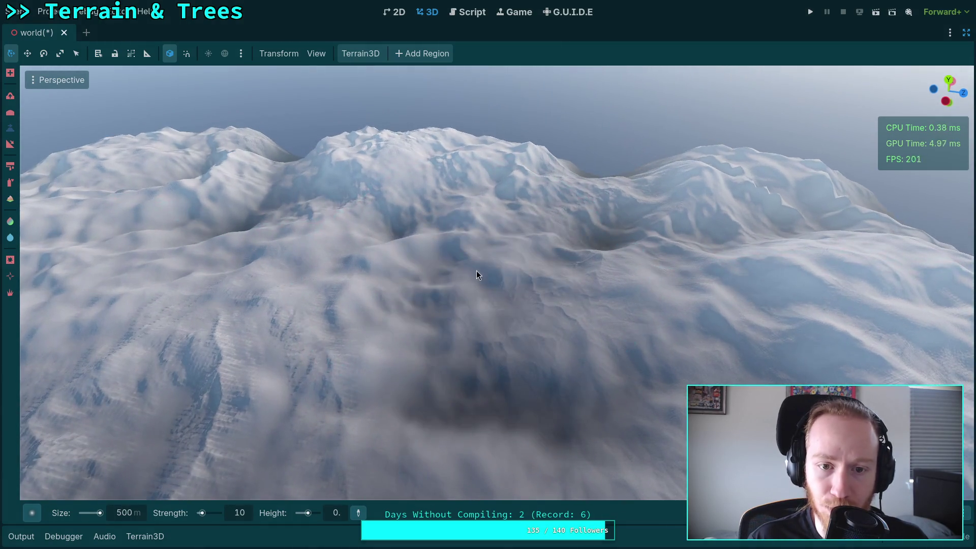
Pull back to a wider terrain view and save the world scene.
right_click(480, 269)
drag(481, 269, 383, 195)
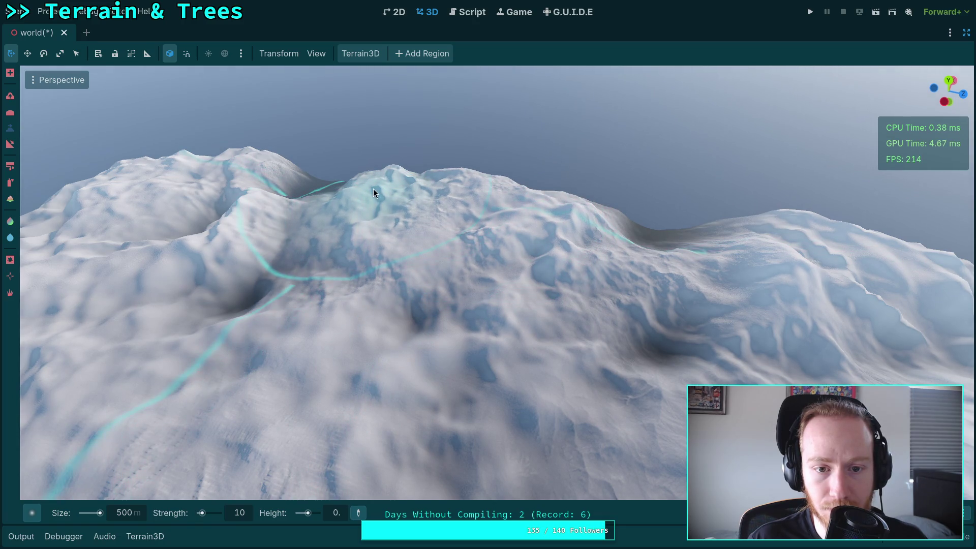
key(ctrl+s)
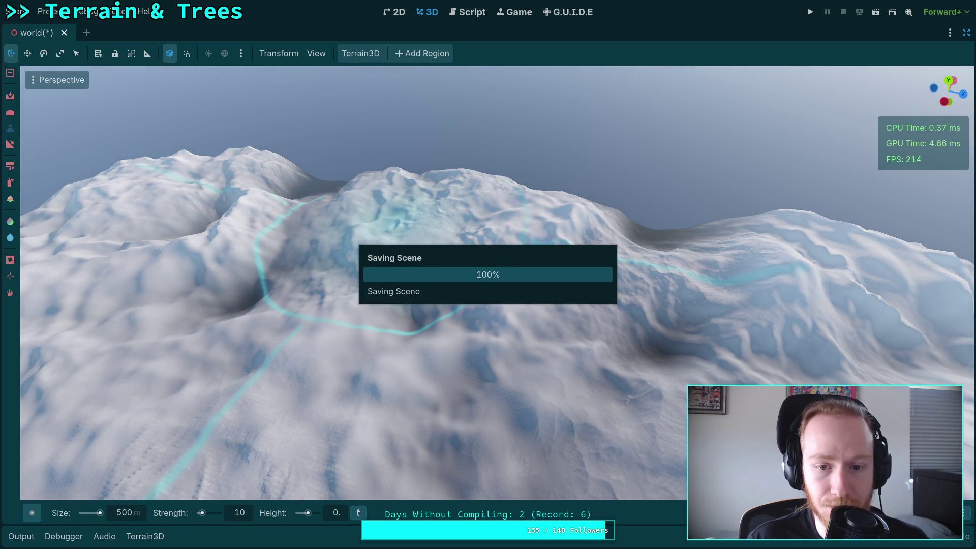
mouse_move(394, 266)
mouse_down()
mouse_move(398, 227)
mouse_move(503, 268)
mouse_up()
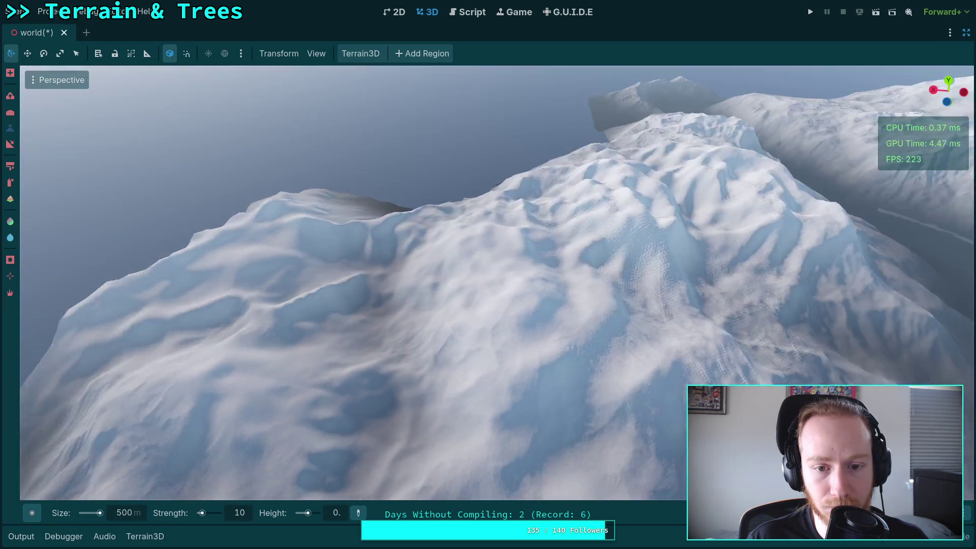
mouse_move(451, 318)
mouse_down()
mouse_move(390, 309)
mouse_move(476, 322)
mouse_move(551, 351)
mouse_move(368, 313)
mouse_move(529, 352)
mouse_move(395, 303)
mouse_move(566, 350)
mouse_move(514, 365)
mouse_move(516, 387)
mouse_move(614, 389)
mouse_move(636, 348)
mouse_move(612, 315)
mouse_move(367, 313)
mouse_move(386, 327)
mouse_move(368, 330)
mouse_move(404, 356)
mouse_move(403, 371)
mouse_move(403, 341)
mouse_up()
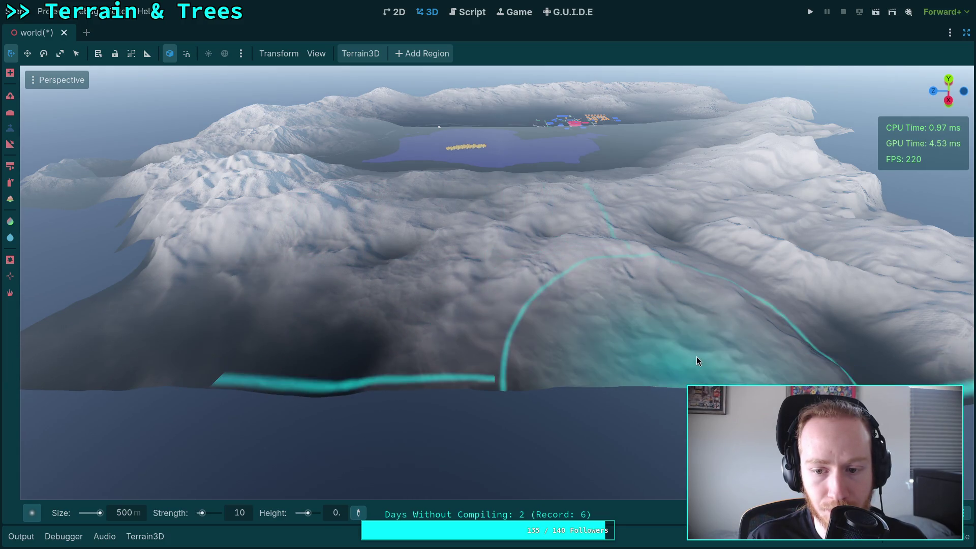
scroll(644, 356, down, 2)
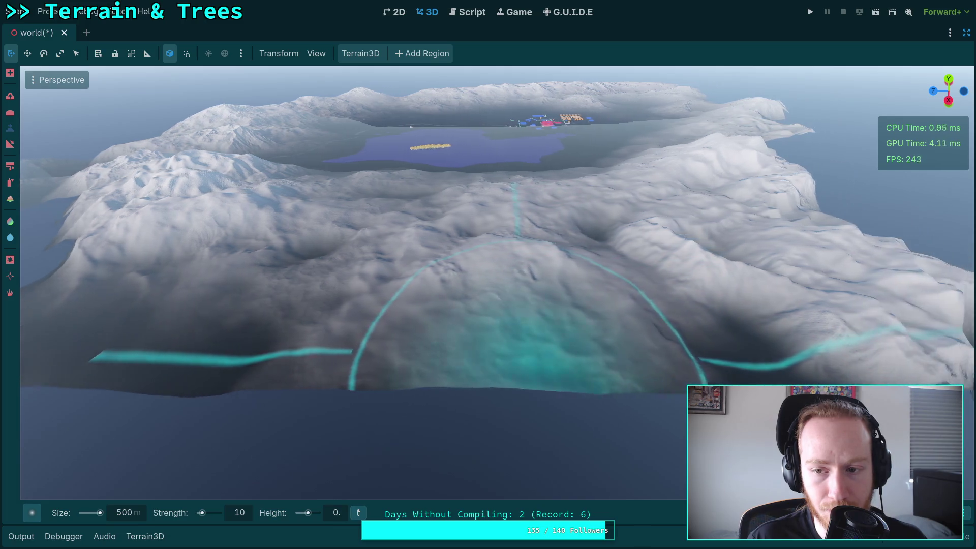
mouse_move(626, 362)
mouse_down()
mouse_move(549, 356)
mouse_move(626, 362)
mouse_up()
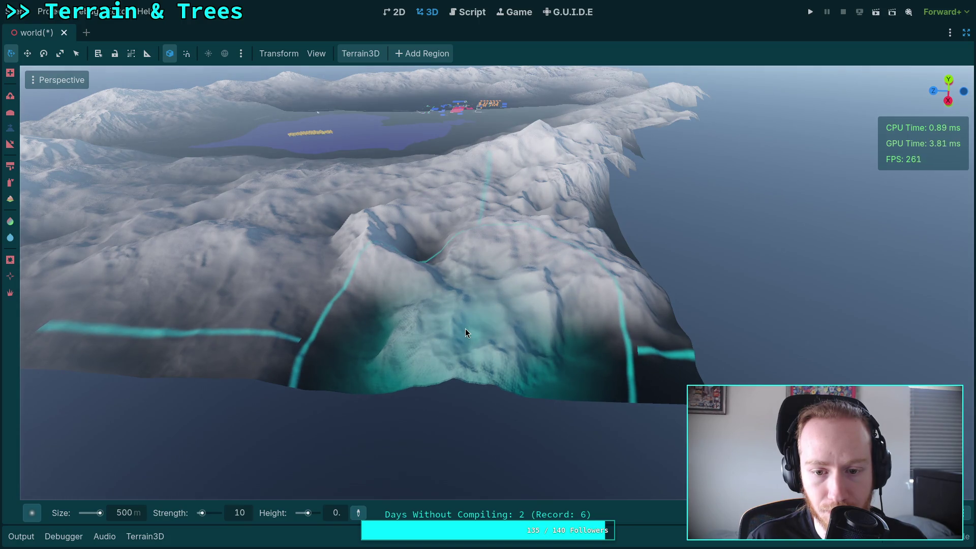
drag(474, 339, 480, 306)
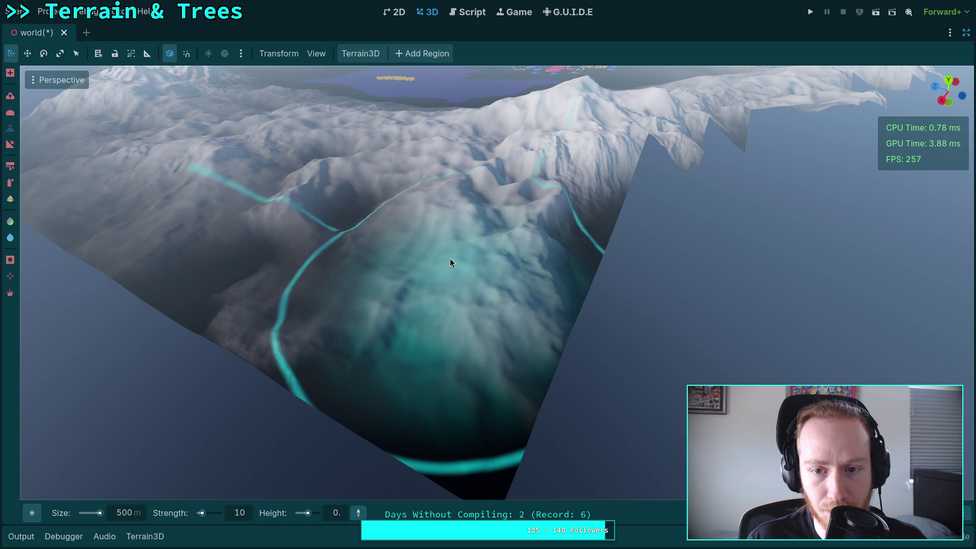
mouse_move(450, 258)
mouse_down()
mouse_move(447, 268)
mouse_move(486, 235)
mouse_up()
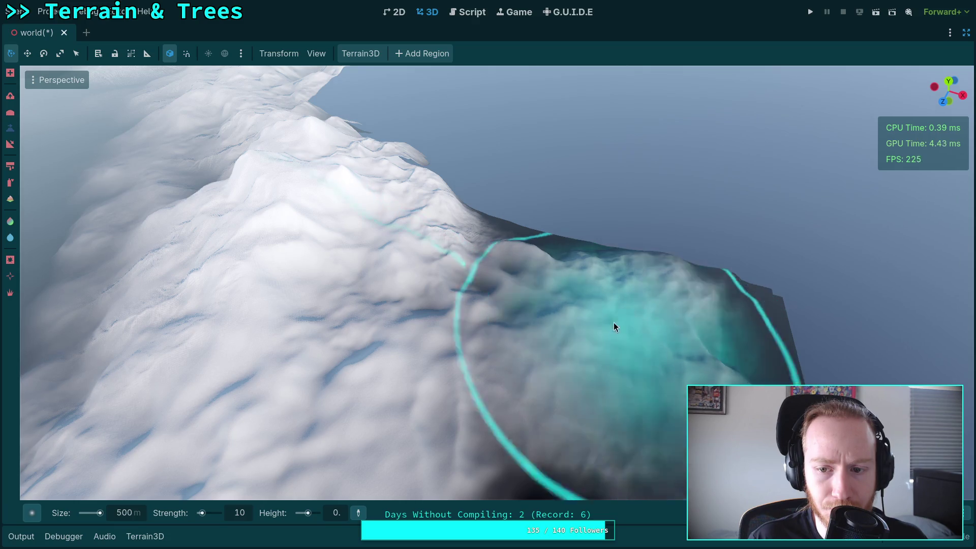
mouse_move(614, 323)
mouse_down()
mouse_move(596, 271)
mouse_move(542, 221)
mouse_move(559, 348)
mouse_move(469, 312)
mouse_move(468, 292)
mouse_up()
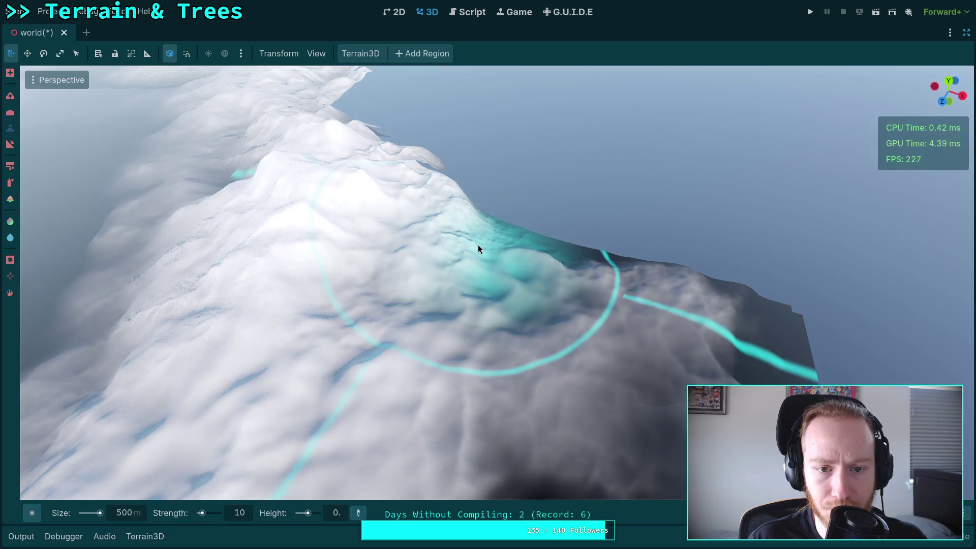
mouse_move(478, 245)
mouse_down()
mouse_move(432, 305)
mouse_move(466, 253)
mouse_up()
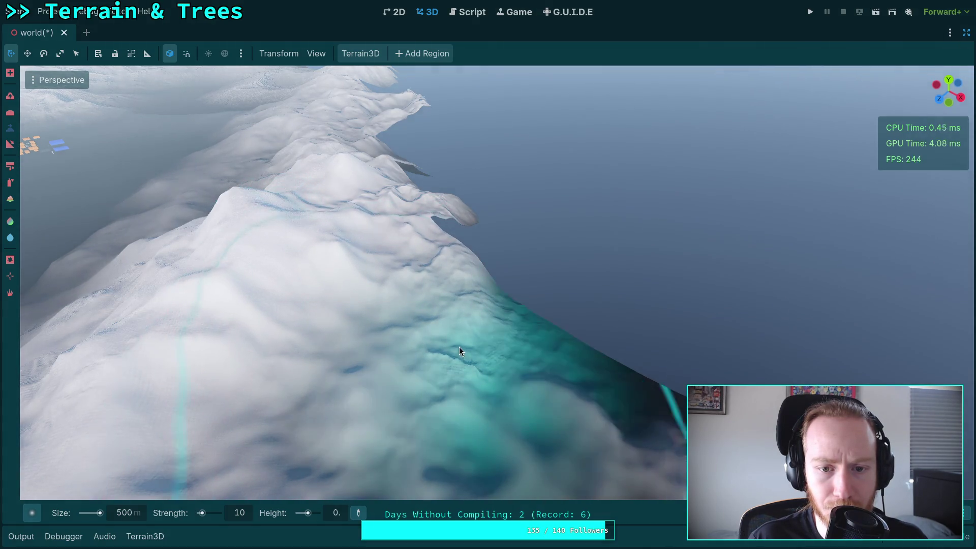
drag(459, 347, 415, 337)
drag(397, 410, 431, 403)
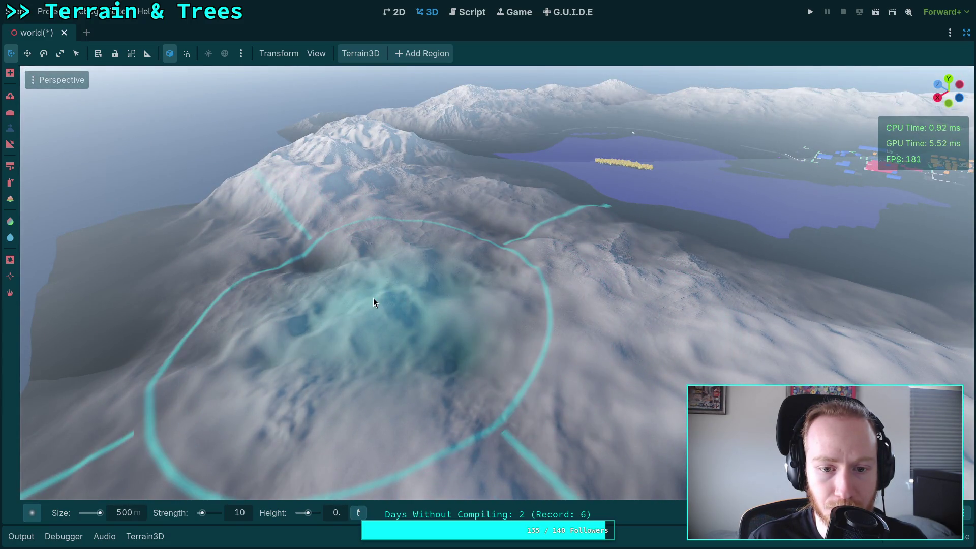
Orbit to the snowy mountain and sink the low ground beside it with the 500 m brush.
drag(383, 305, 420, 276)
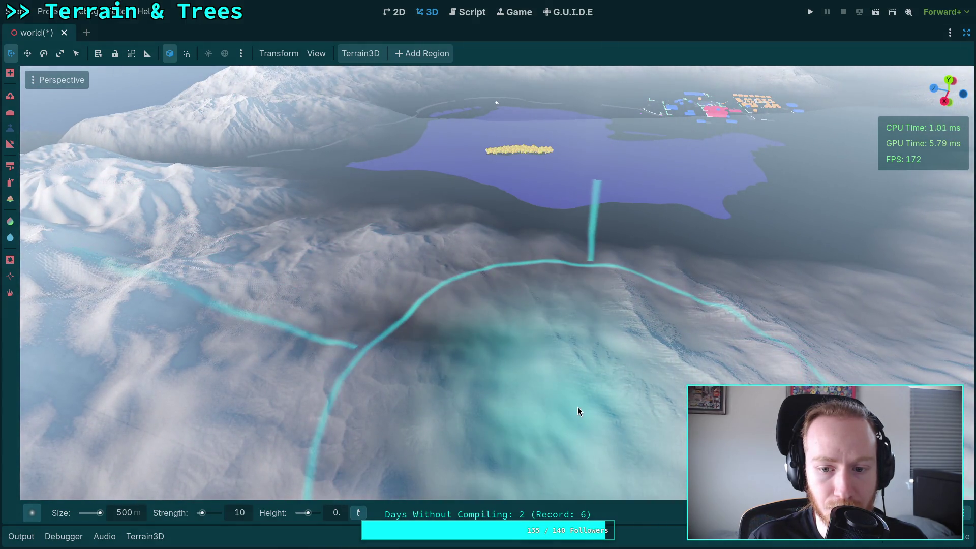
drag(565, 407, 483, 373)
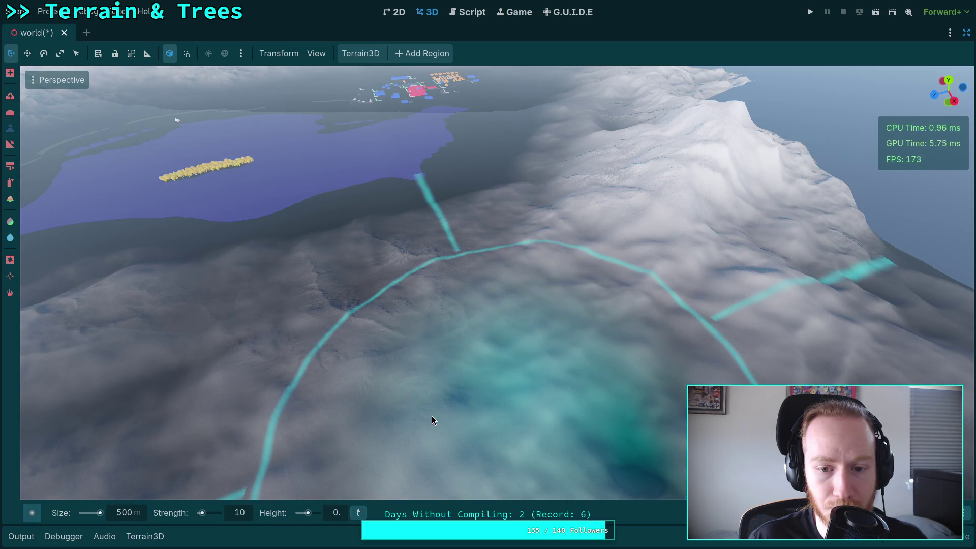
drag(369, 369, 369, 369)
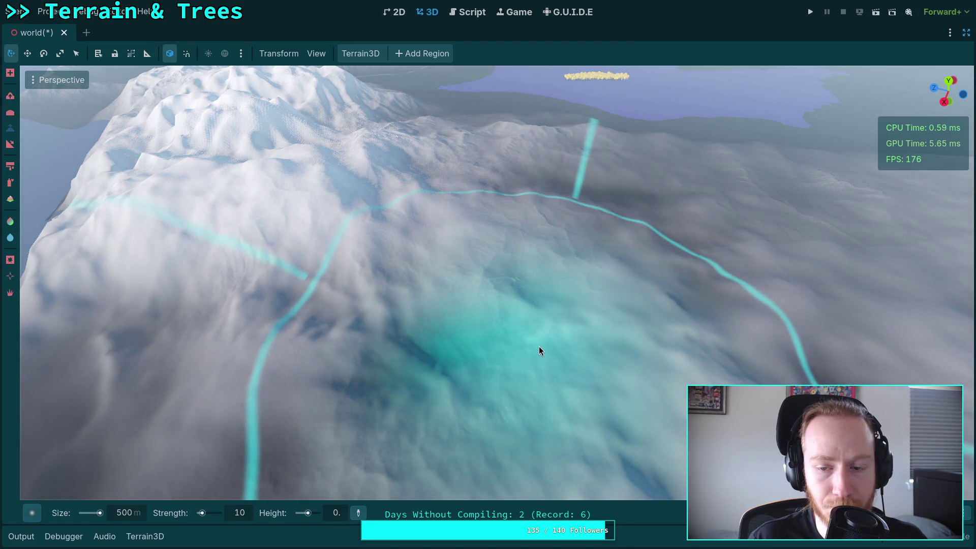
drag(541, 349, 524, 258)
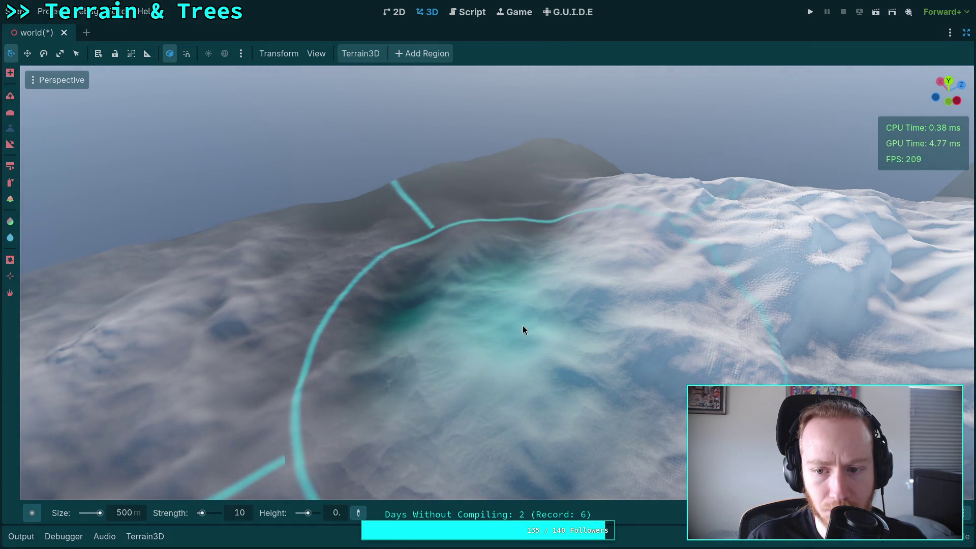
drag(507, 326, 514, 313)
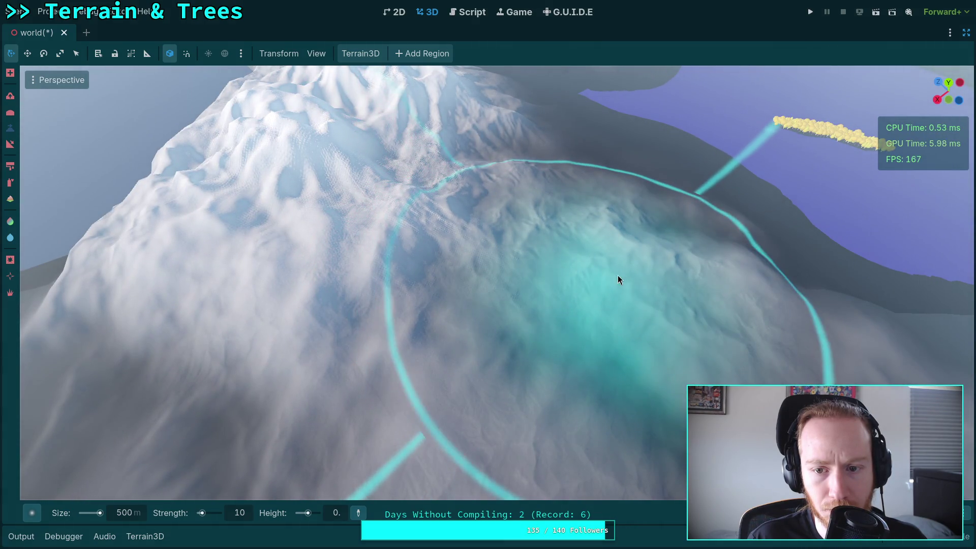
drag(682, 294, 586, 298)
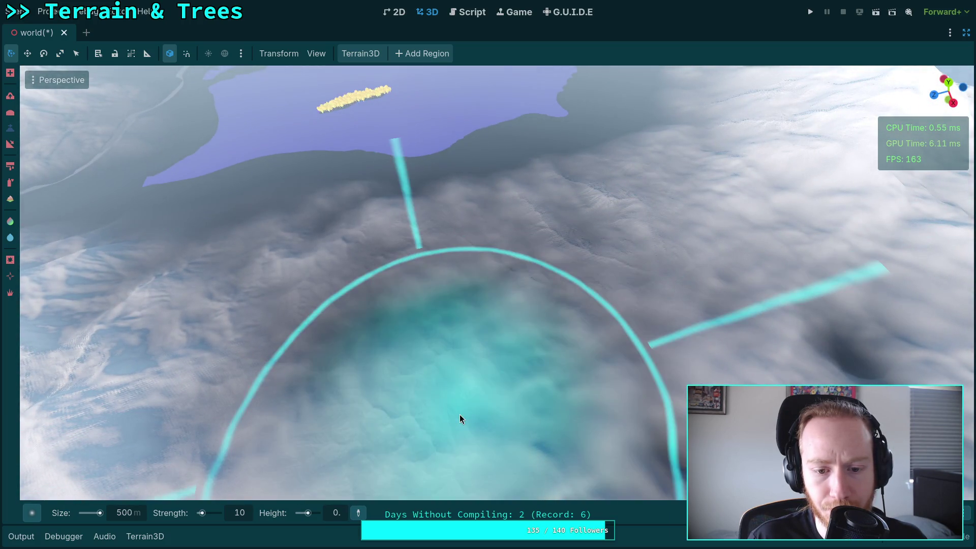
mouse_move(416, 426)
mouse_down()
mouse_move(392, 433)
mouse_move(526, 387)
mouse_up()
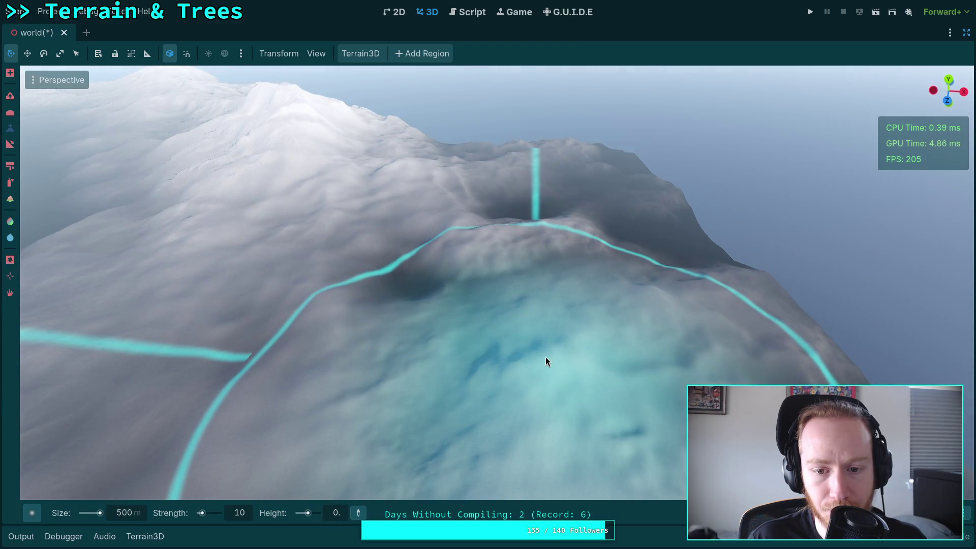
mouse_move(487, 255)
mouse_down()
mouse_move(577, 364)
mouse_move(681, 340)
mouse_move(583, 320)
mouse_move(559, 305)
mouse_move(498, 307)
mouse_up()
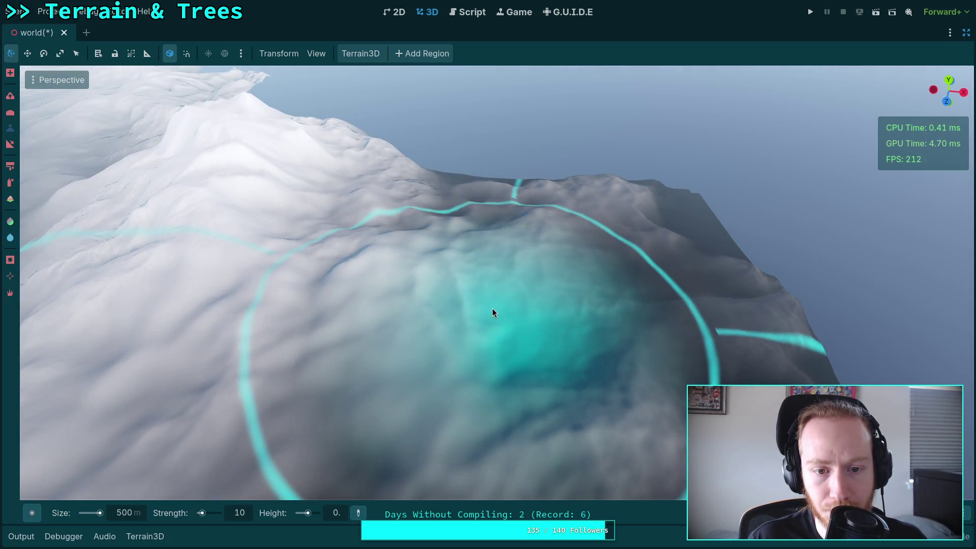
Set the brush size to 300 m and flatten a shelf into the slope.
double_click(145, 517)
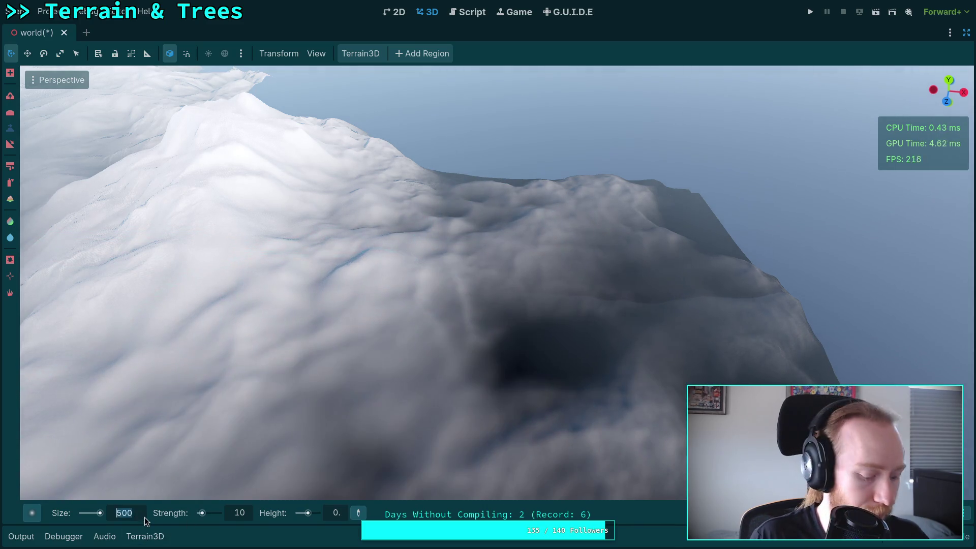
text(300)
key(Return)
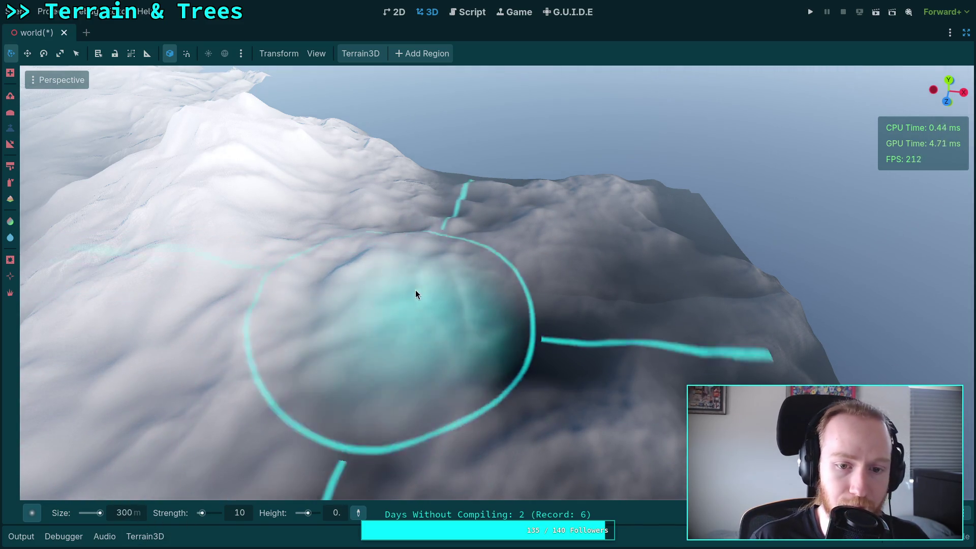
mouse_move(414, 264)
mouse_down()
mouse_move(456, 261)
mouse_move(444, 272)
mouse_move(415, 232)
mouse_up()
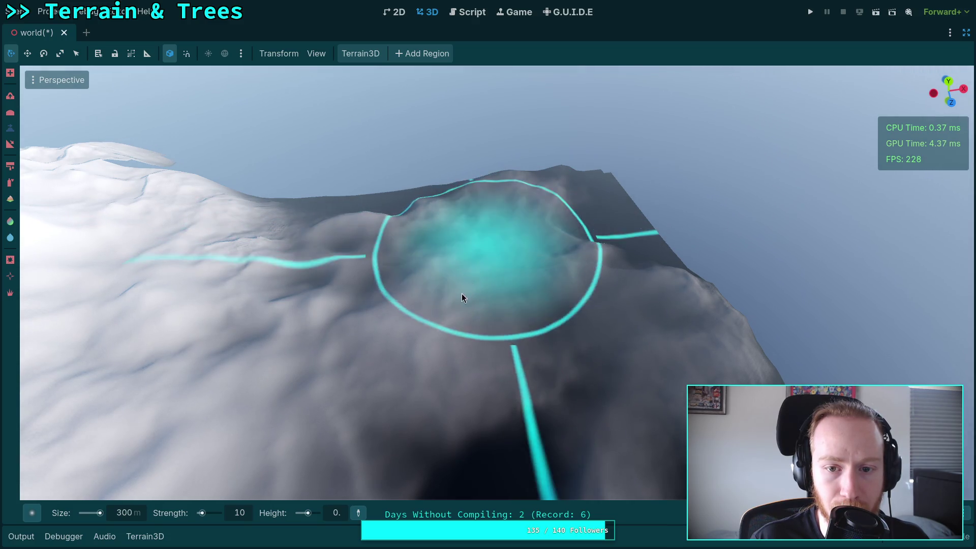
mouse_move(461, 294)
mouse_down()
mouse_move(416, 261)
mouse_move(447, 232)
mouse_move(639, 288)
mouse_move(678, 360)
mouse_move(614, 370)
mouse_move(690, 331)
mouse_up()
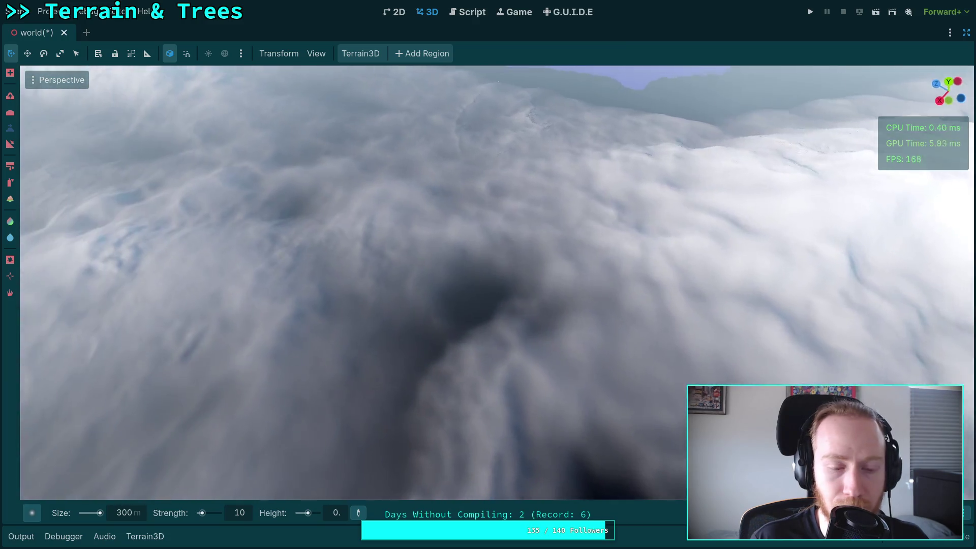
Carve further sharp-edged shelves along and across the mountain slopes.
key(s)
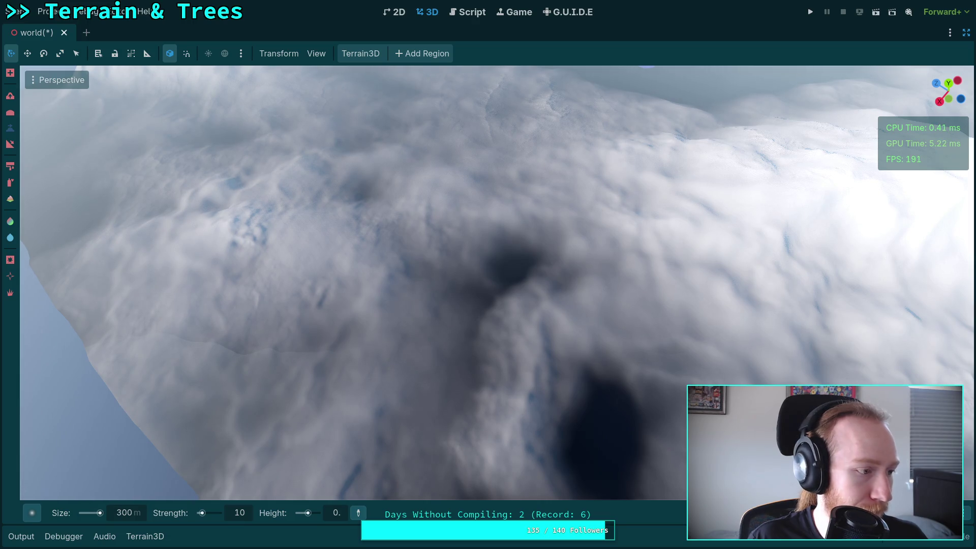
mouse_move(419, 366)
mouse_down()
mouse_move(503, 357)
mouse_move(527, 277)
mouse_move(405, 219)
mouse_move(276, 229)
mouse_up()
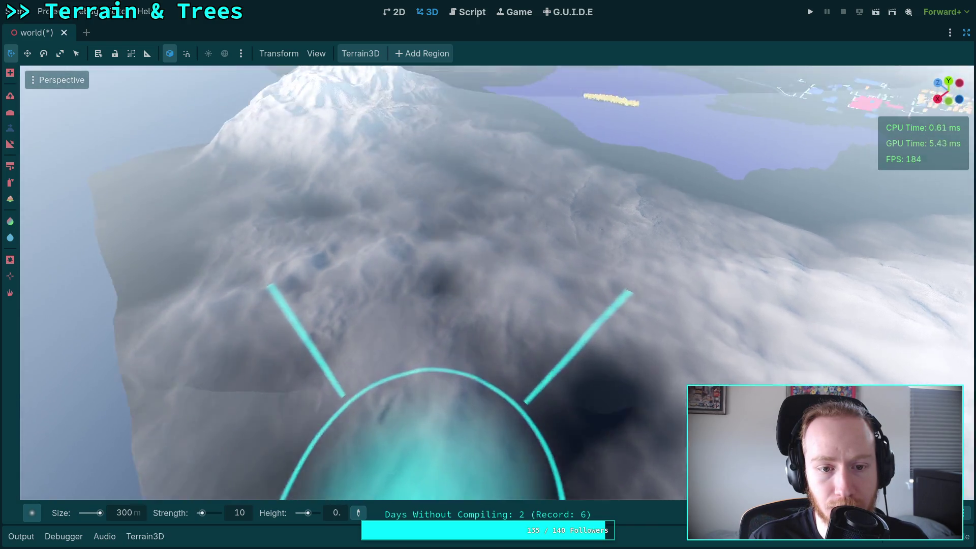
key(s)
mouse_move(304, 393)
mouse_down()
mouse_move(197, 355)
mouse_move(252, 315)
mouse_move(545, 322)
mouse_up()
scroll(525, 326, up, 3)
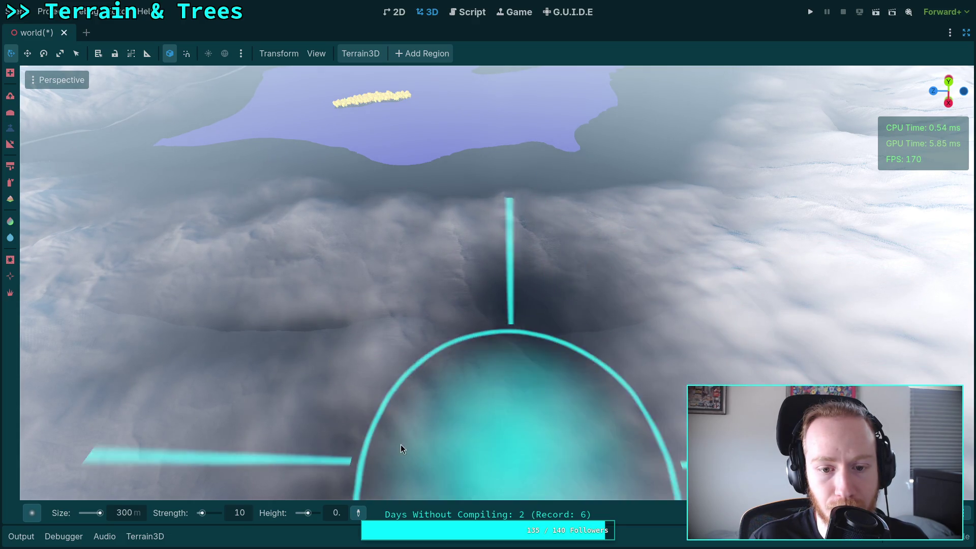
Orbit around the terrain to an overview of the mountain and lake.
drag(395, 326, 371, 366)
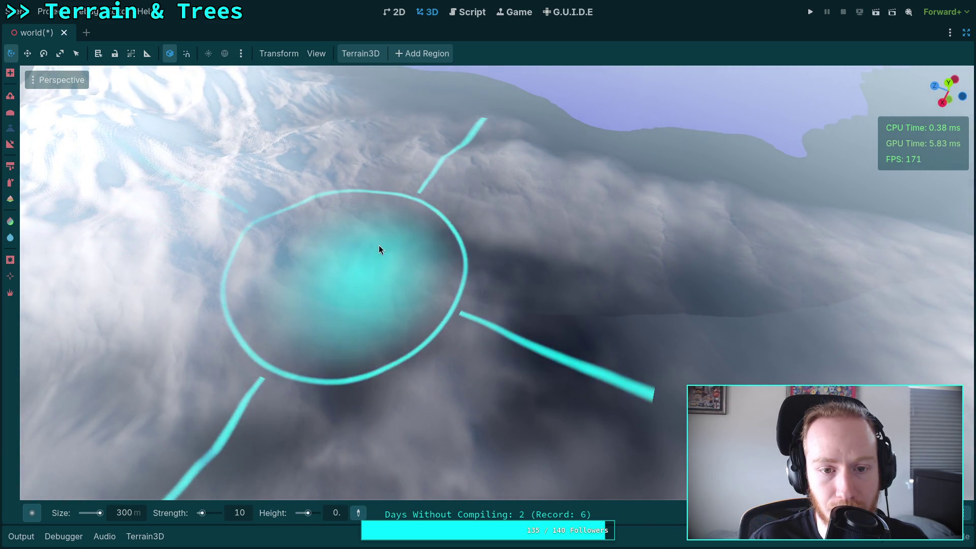
mouse_move(428, 383)
mouse_down()
mouse_move(432, 331)
mouse_move(379, 352)
mouse_up()
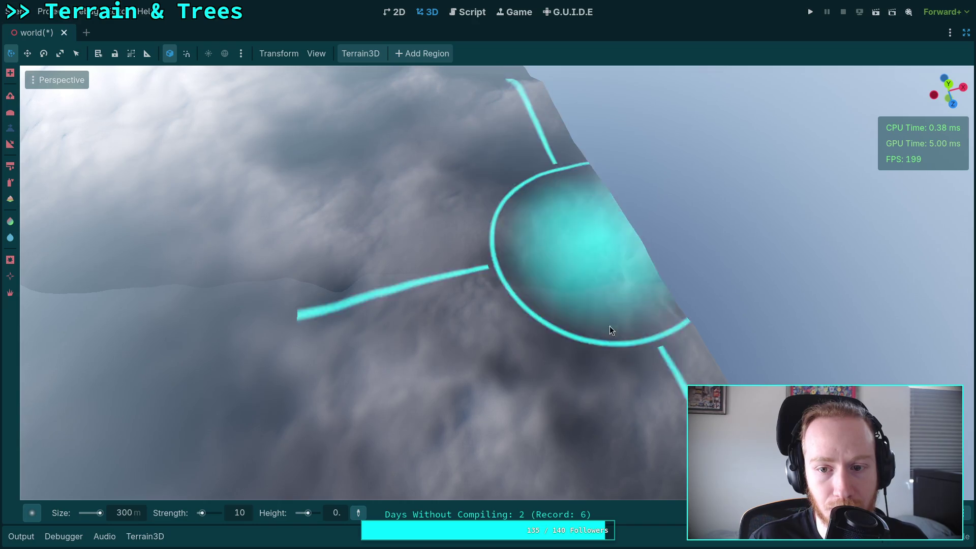
mouse_move(392, 275)
mouse_down()
mouse_move(383, 244)
mouse_move(401, 224)
mouse_move(402, 265)
mouse_up()
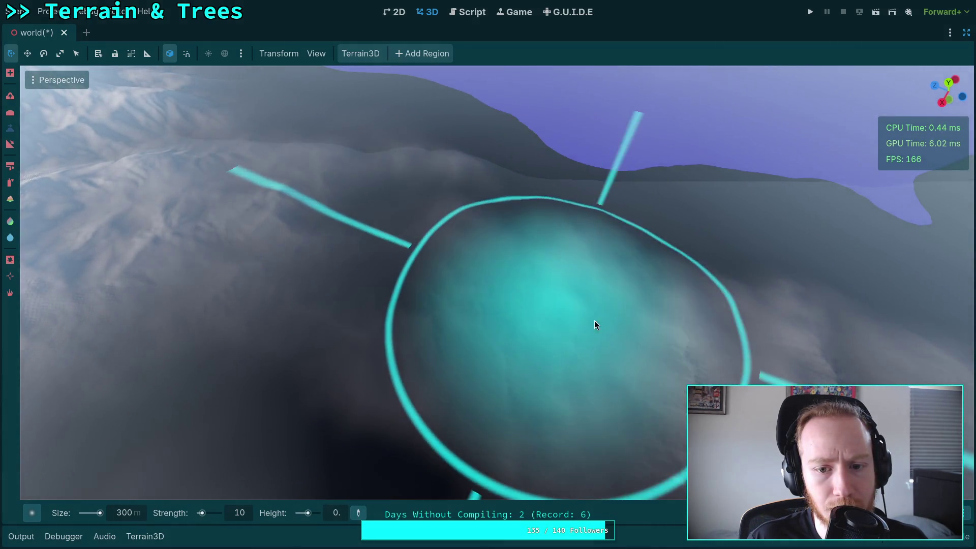
mouse_move(594, 324)
mouse_down()
mouse_move(451, 299)
mouse_move(388, 268)
mouse_move(466, 271)
mouse_up()
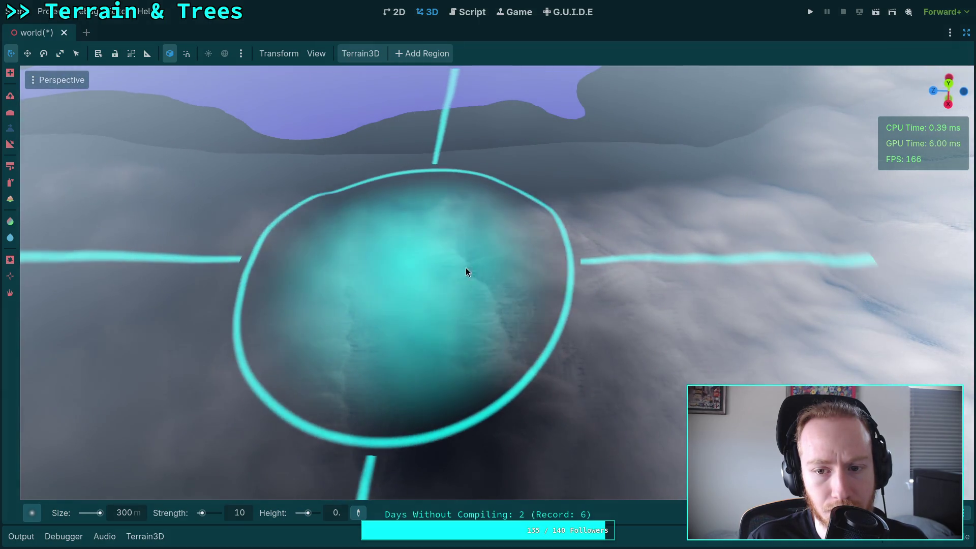
mouse_move(620, 258)
mouse_down()
mouse_move(437, 305)
mouse_move(478, 253)
mouse_move(449, 312)
mouse_move(448, 305)
mouse_move(492, 301)
mouse_up()
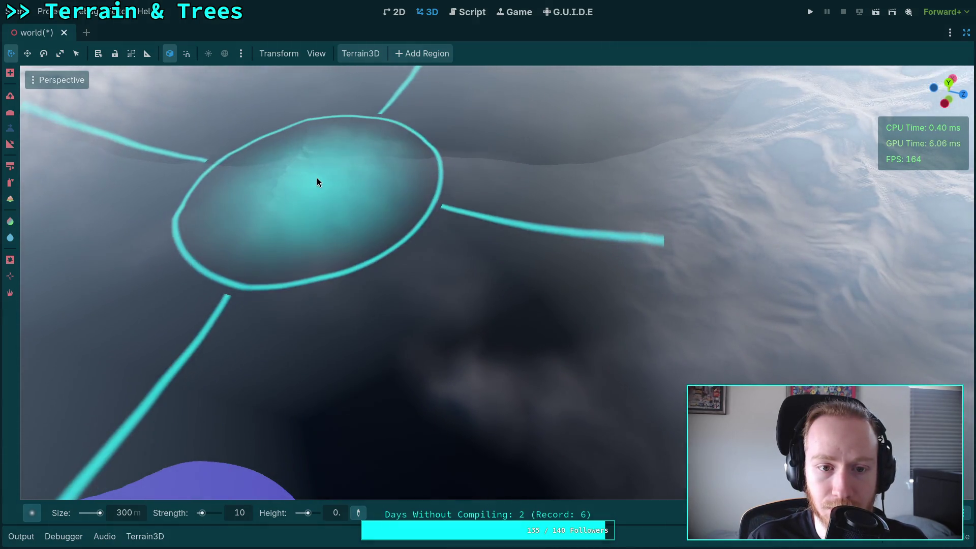
mouse_move(317, 182)
mouse_down()
mouse_move(363, 170)
mouse_move(383, 231)
mouse_up()
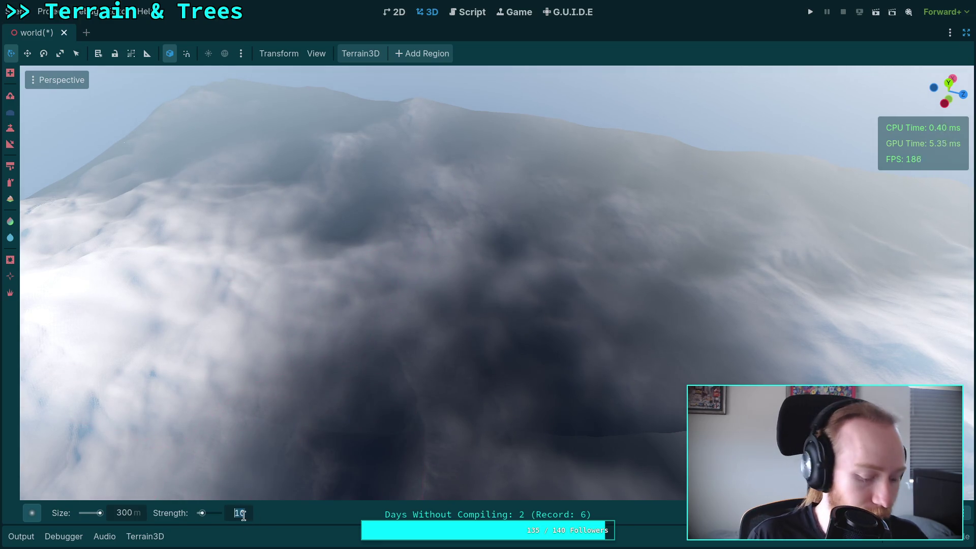
text(100)
Set the brush to strength 100 and size 100 m, then orbit to an overhead view.
key(Return)
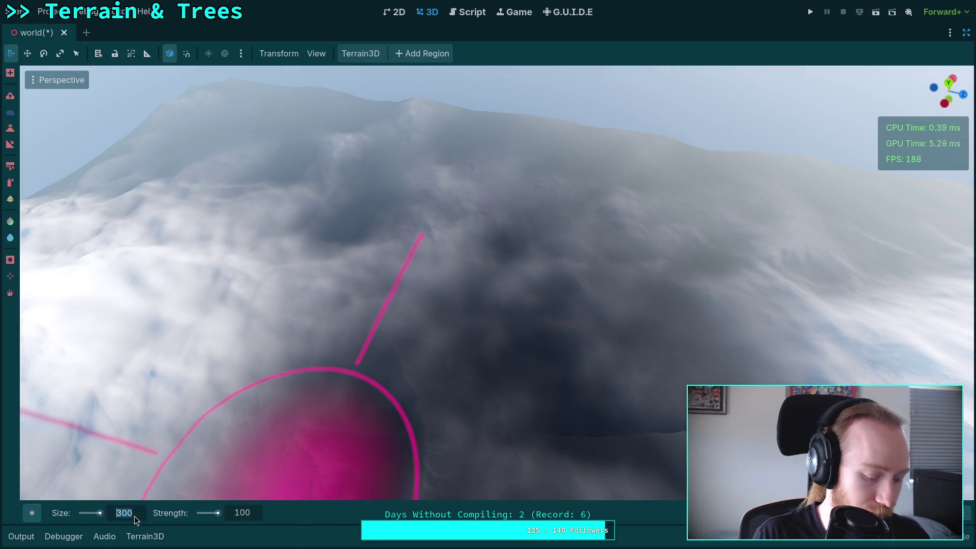
drag(135, 516, 122, 516)
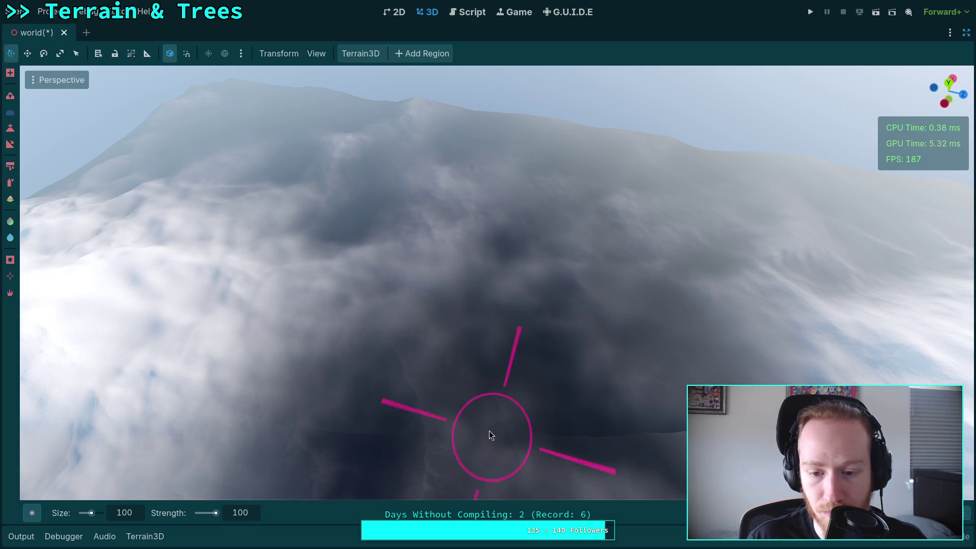
scroll(422, 234, up, 5)
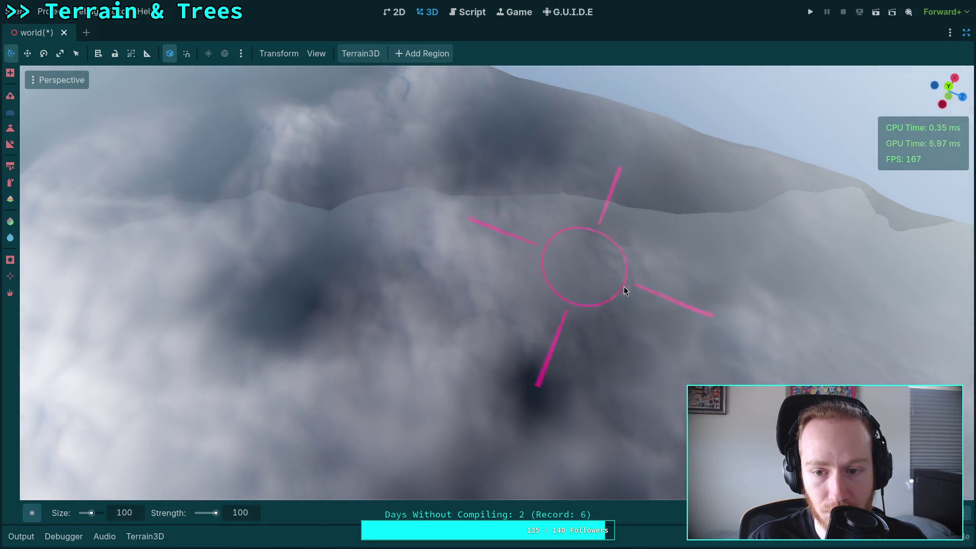
scroll(492, 284, down, 3)
scroll(452, 300, up, 3)
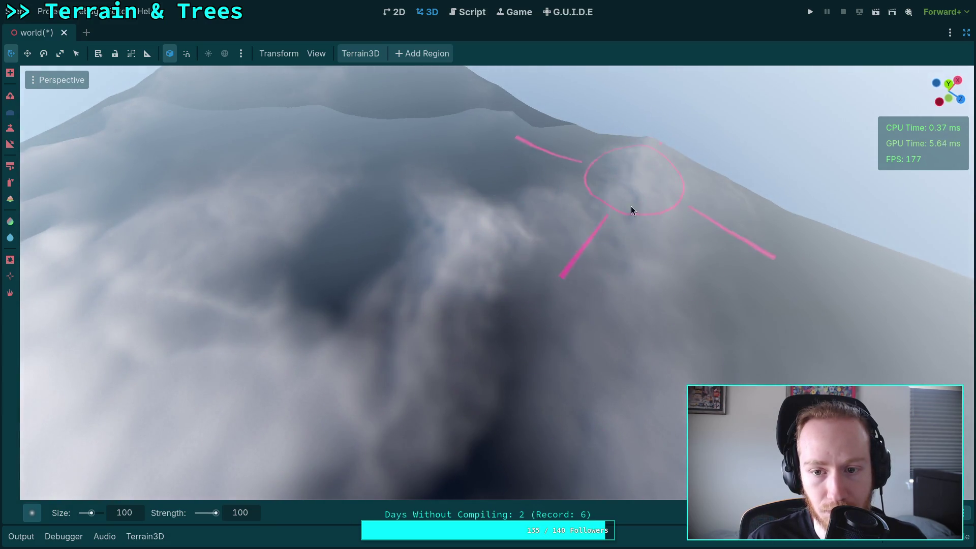
scroll(630, 206, down, 3)
scroll(494, 240, up, 3)
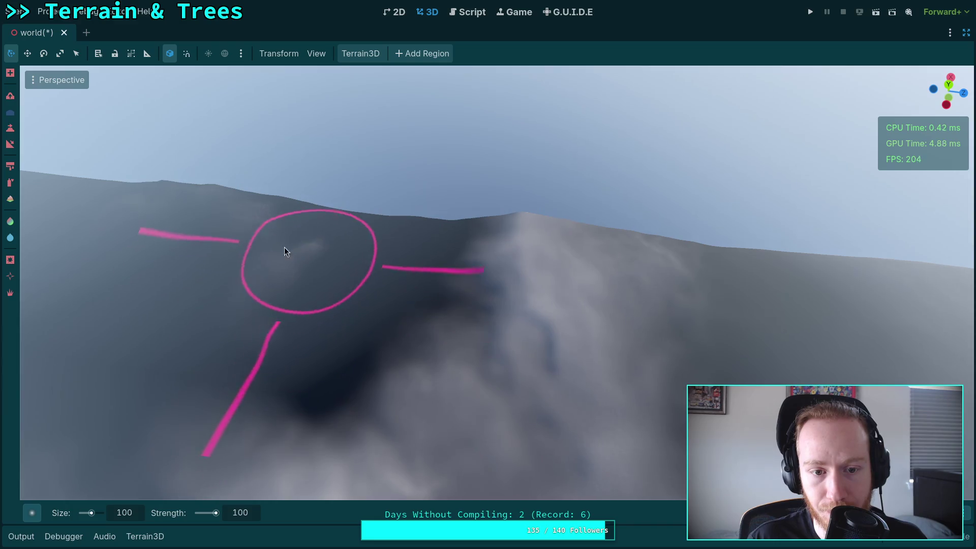
drag(316, 252, 621, 349)
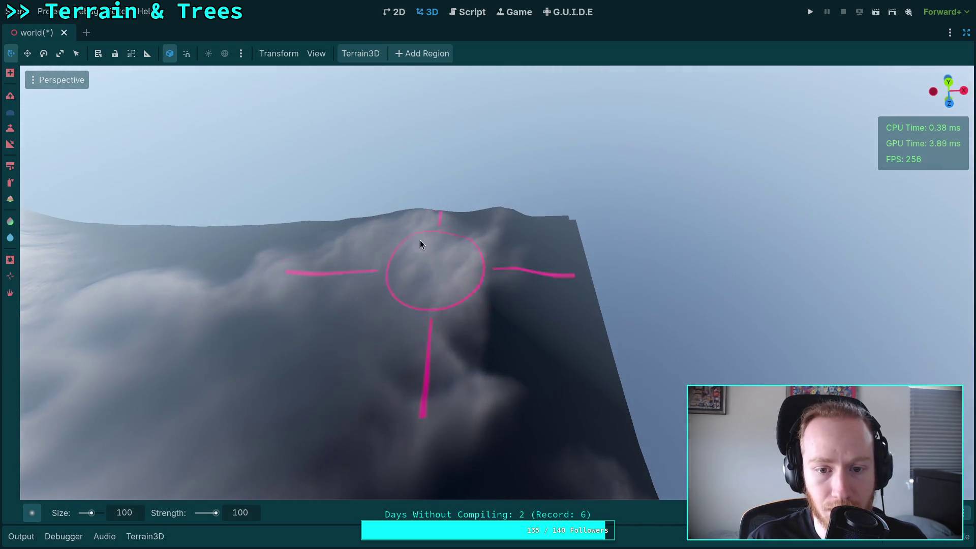
drag(526, 211, 526, 211)
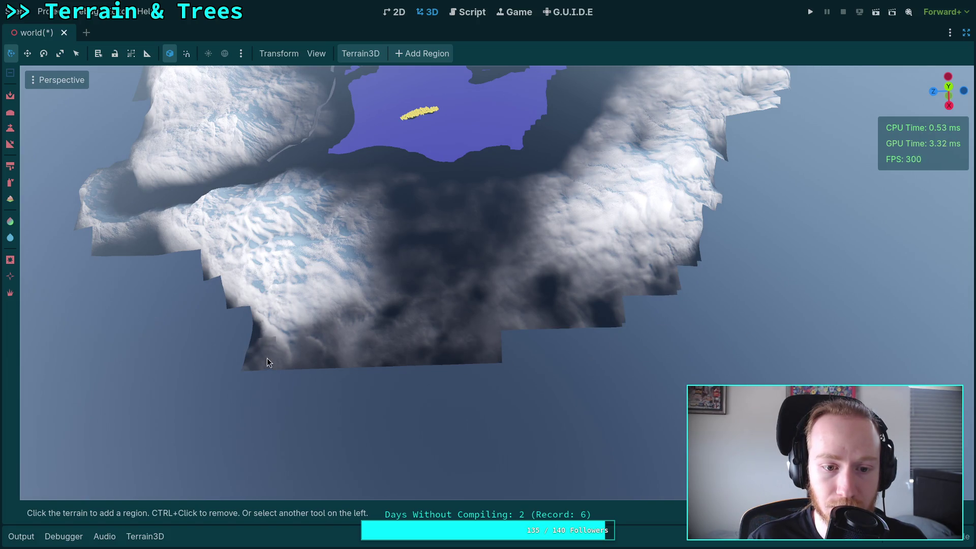
Add a flat terrain region, then remove it and neighbouring regions.
mouse_move(536, 361)
mouse_down()
mouse_move(472, 285)
mouse_move(549, 204)
mouse_move(508, 224)
mouse_move(395, 349)
mouse_move(397, 305)
mouse_move(505, 392)
mouse_up()
click(404, 338)
ctrl+click(504, 392)
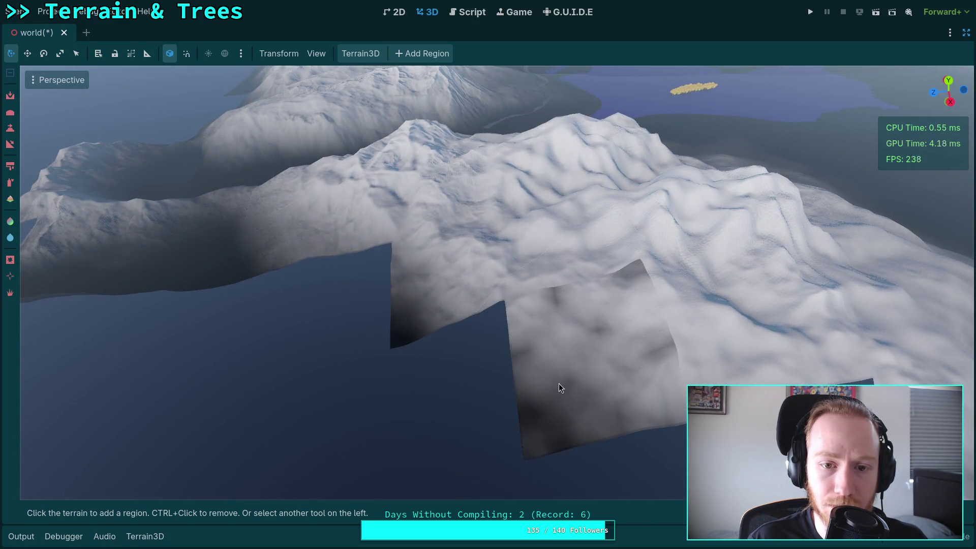
ctrl+click(559, 384)
mouse_move(449, 313)
mouse_down()
mouse_move(432, 254)
mouse_move(428, 360)
mouse_up()
Fly toward the steep mountain face and remove the region with the dark cliff.
mouse_move(393, 325)
mouse_down()
mouse_move(450, 414)
mouse_move(398, 385)
mouse_move(417, 346)
mouse_move(525, 312)
mouse_up()
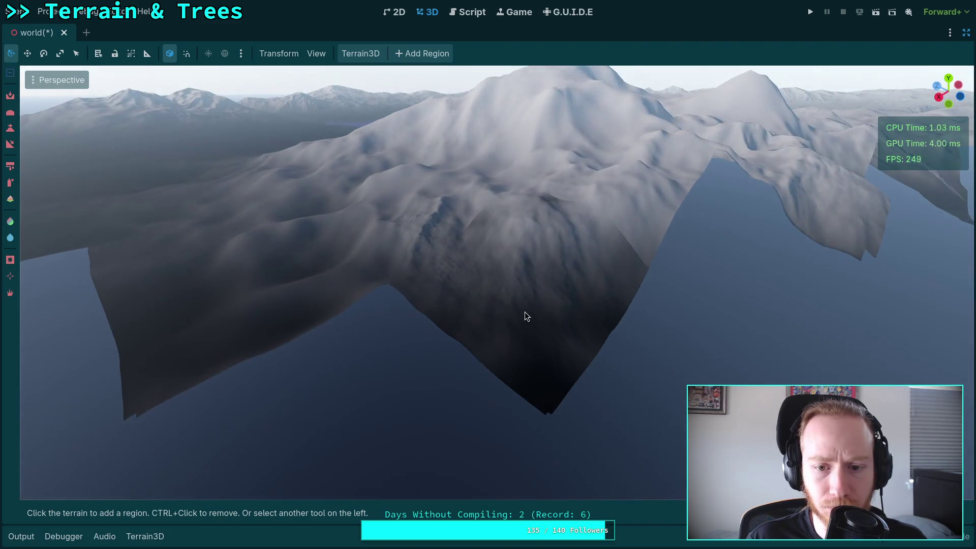
mouse_move(230, 308)
mouse_down()
mouse_move(337, 352)
mouse_move(584, 317)
mouse_move(604, 298)
mouse_up()
mouse_move(453, 320)
mouse_down()
mouse_move(432, 336)
mouse_move(450, 382)
mouse_move(417, 360)
mouse_move(452, 382)
mouse_up()
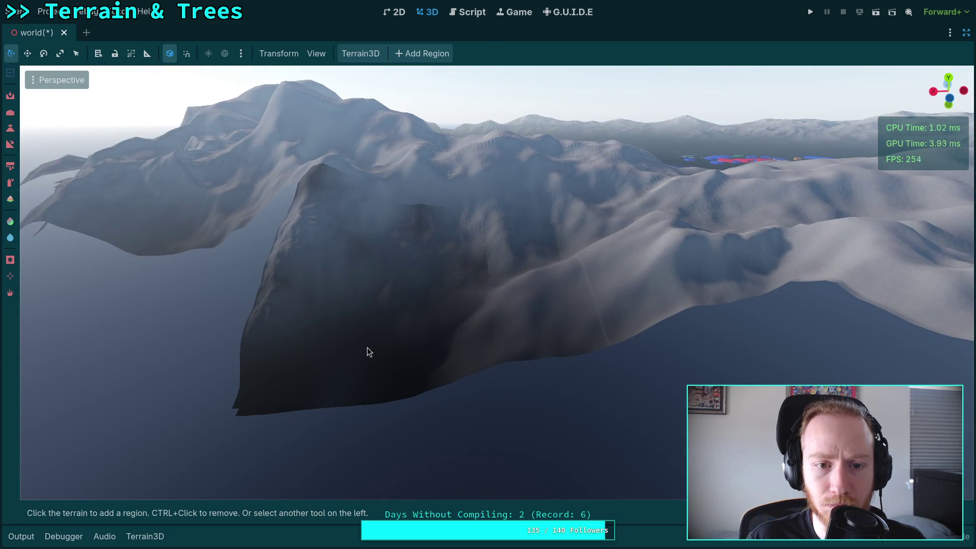
ctrl+click(367, 347)
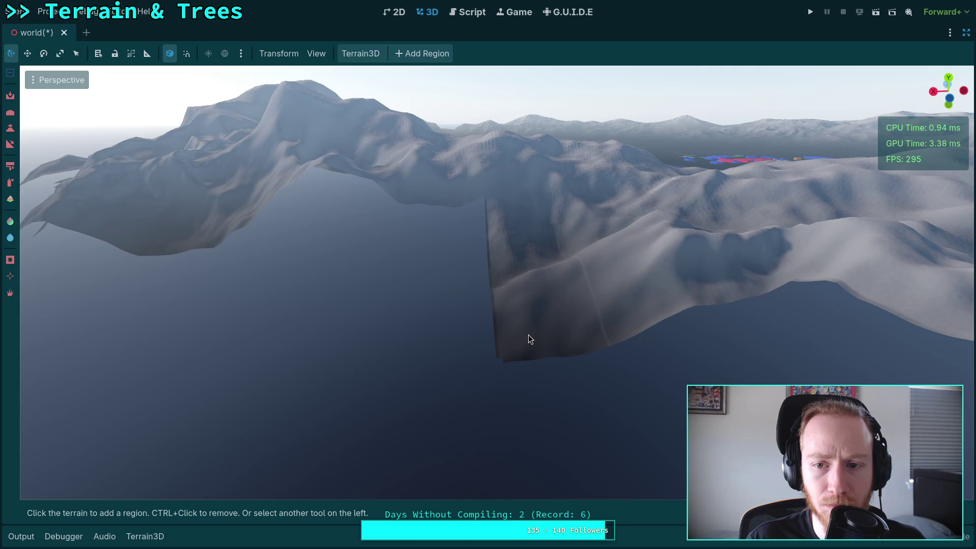
Fly back over the snowy hills toward the crater peak to inspect the terrain.
drag(529, 334, 529, 335)
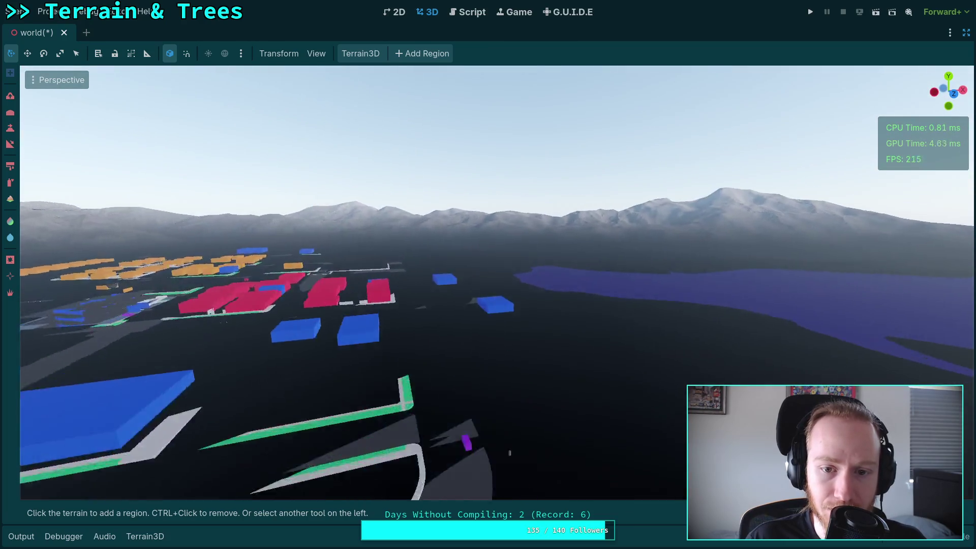
key(w)
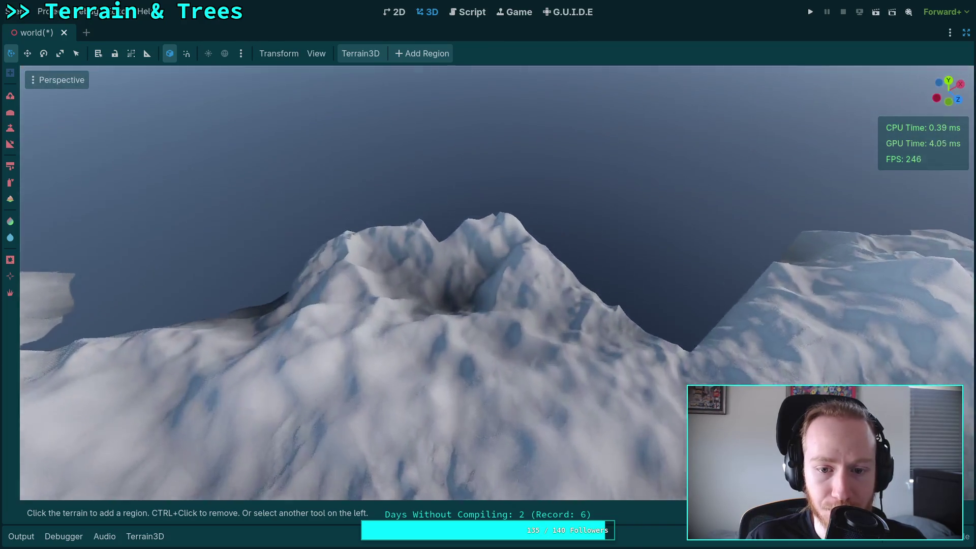
key(w)
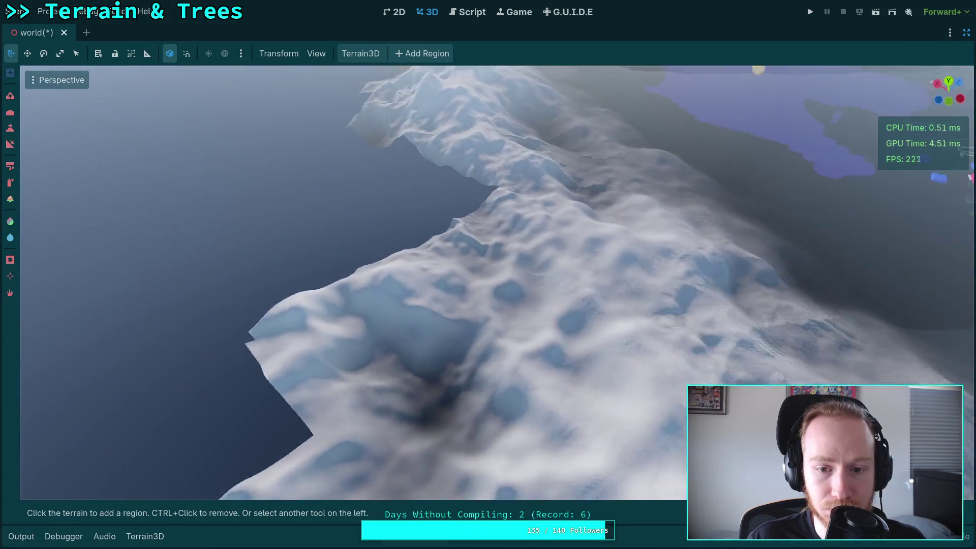
Fly around the terrain to survey the crater, lake, ridges and distant town.
key(s)
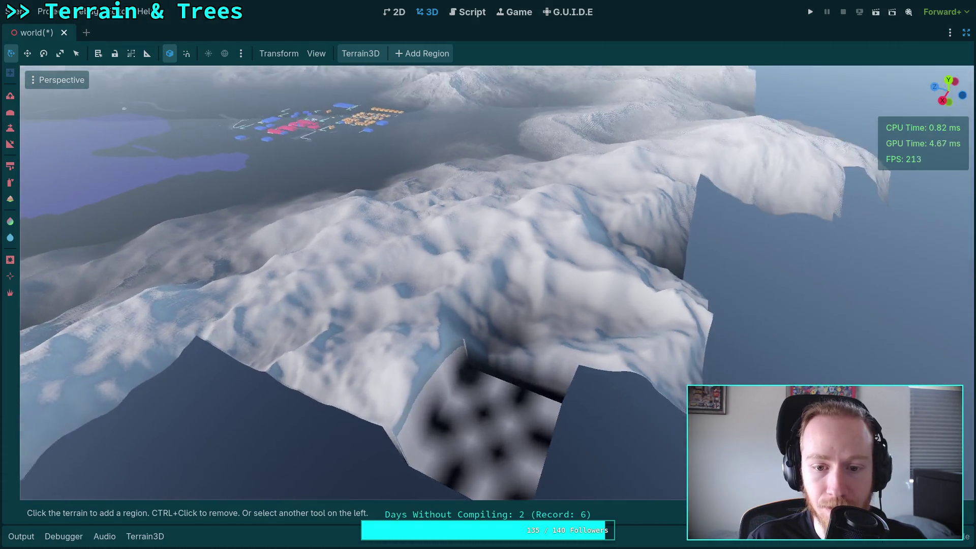
key(w)
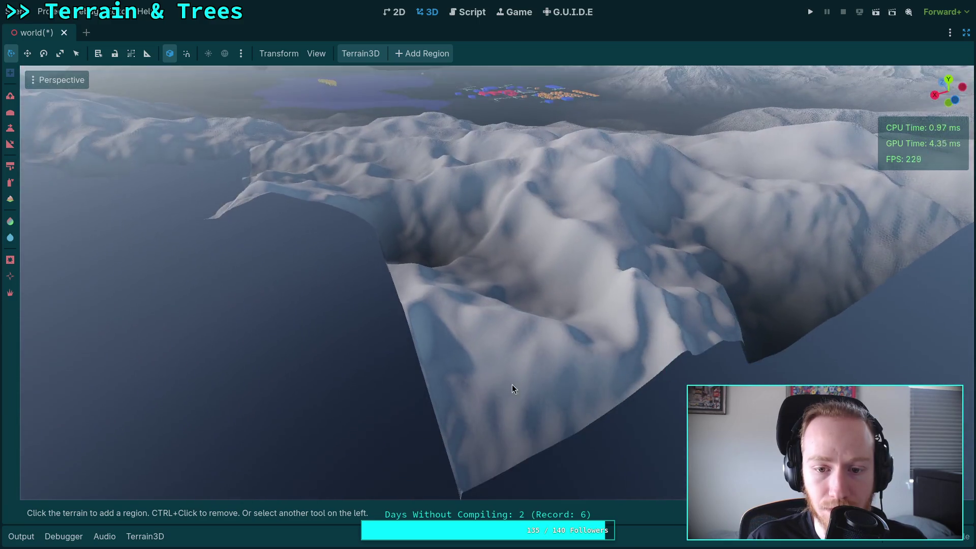
key(s)
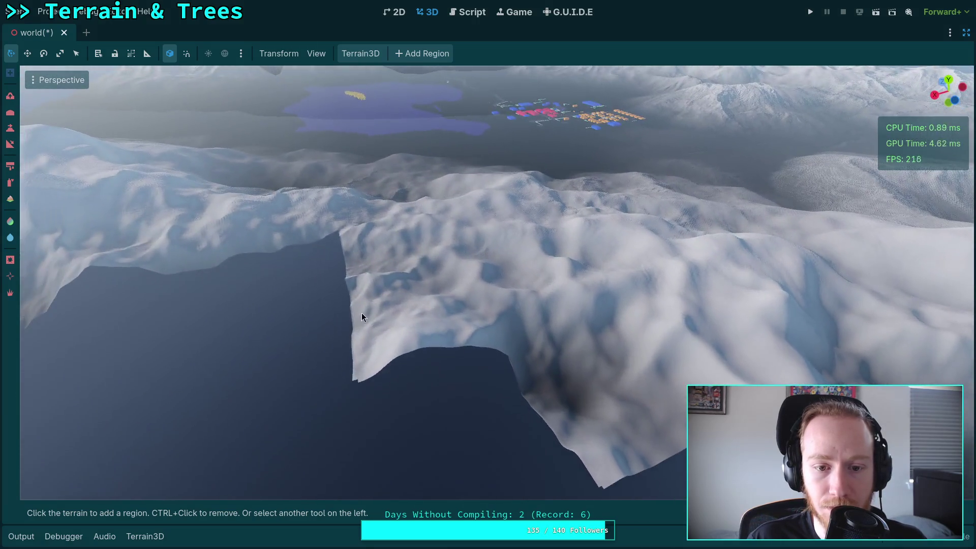
key(w)
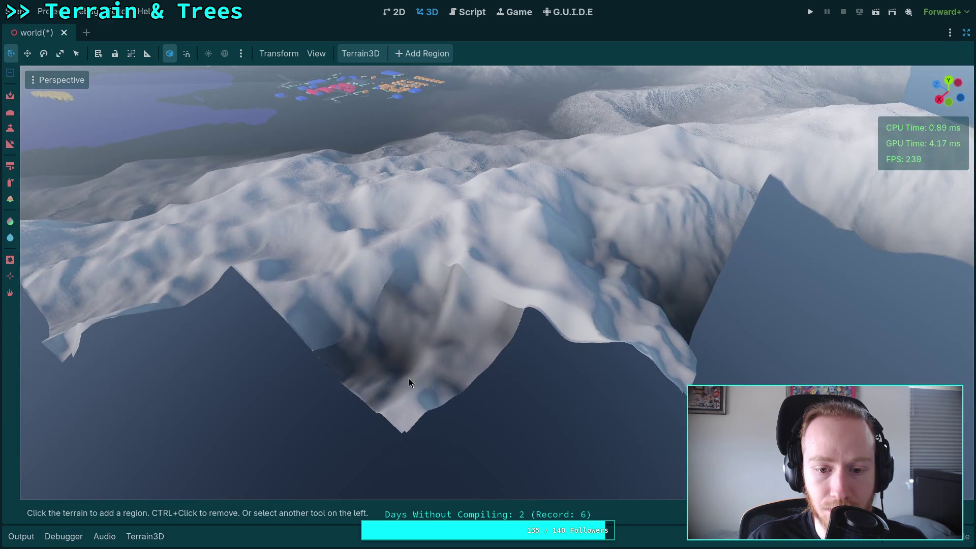
key(s)
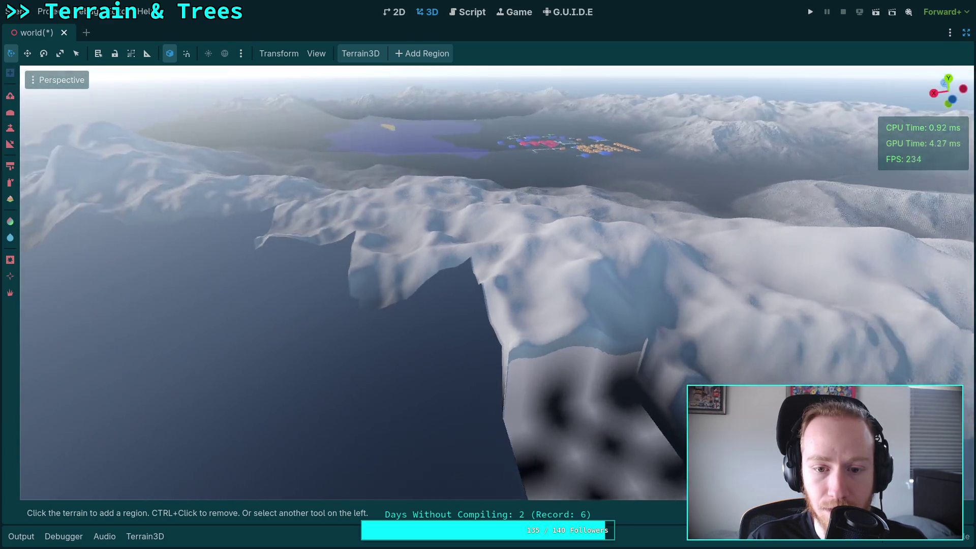
key(w)
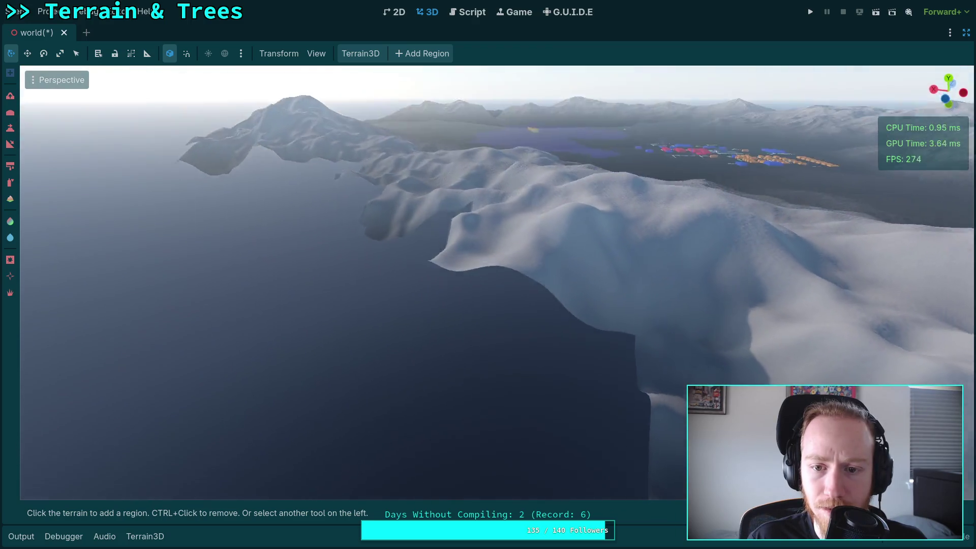
key(s)
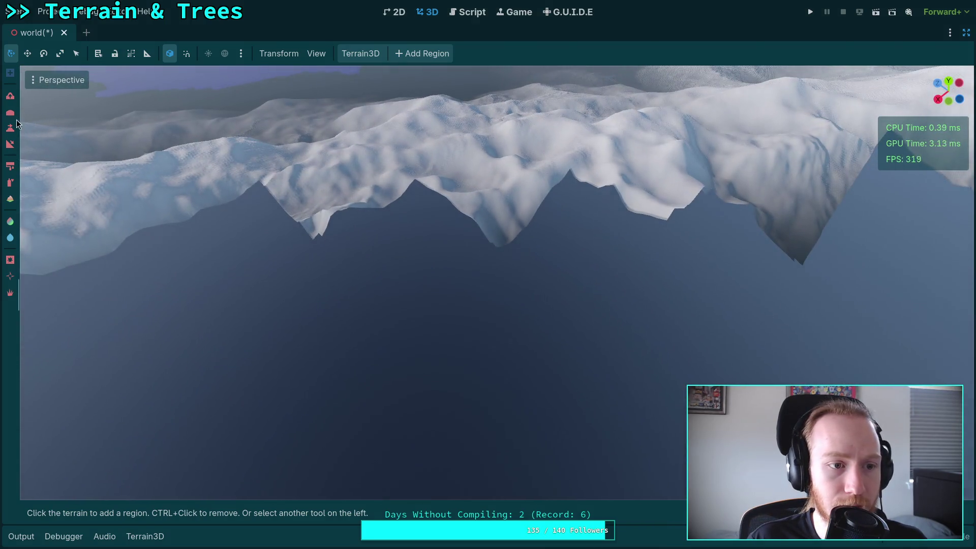
Choose a sculpt brush at size 200 and approach the snowy ridge.
click(10, 128)
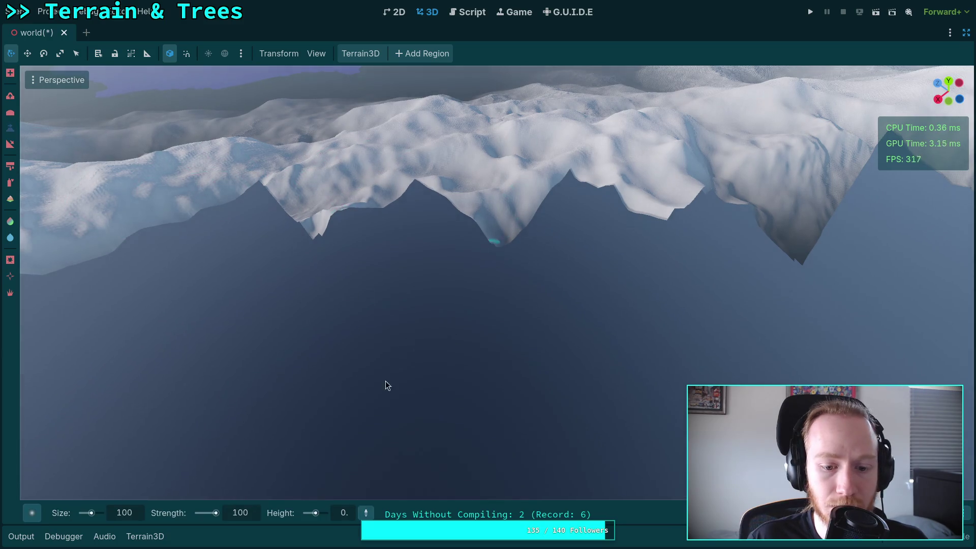
key(e)
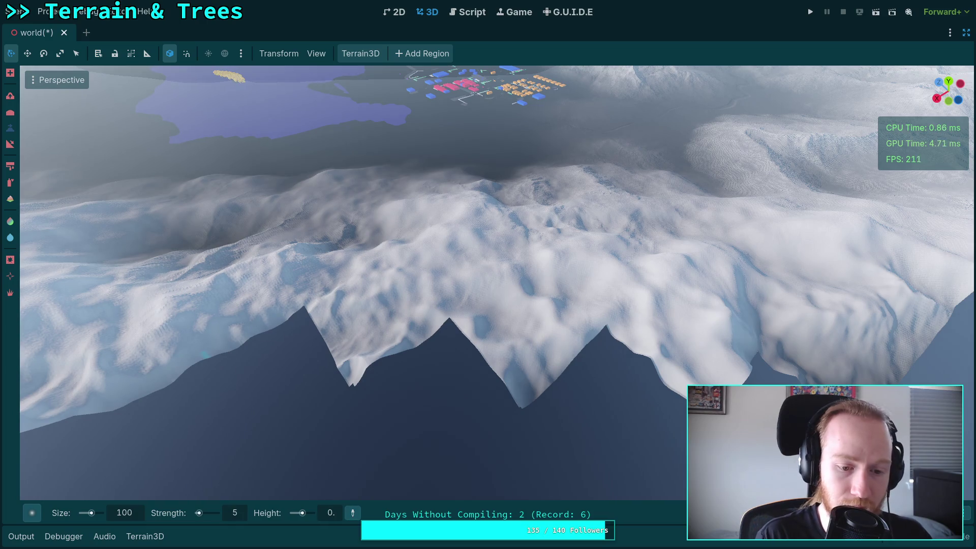
click(135, 513)
text(200)
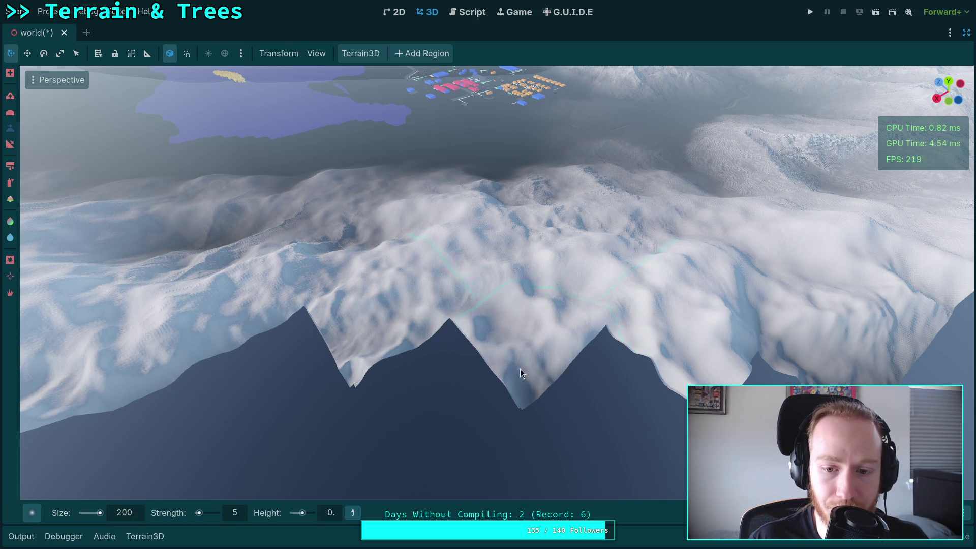
drag(520, 368, 446, 409)
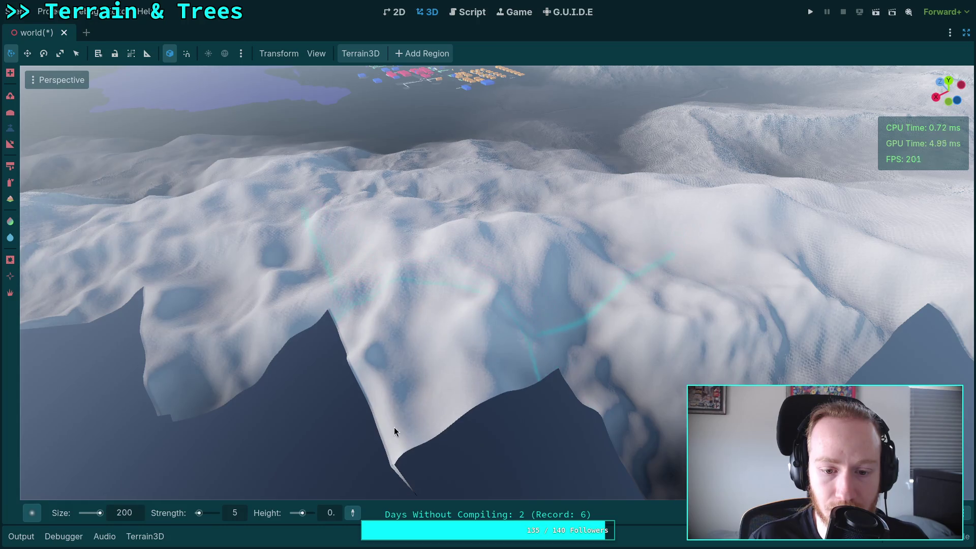
drag(394, 429, 549, 431)
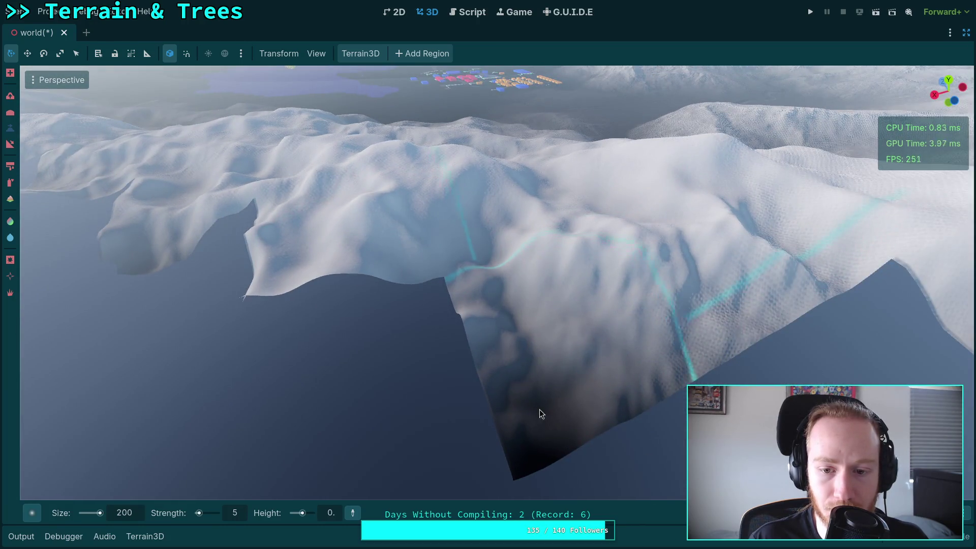
mouse_move(595, 403)
mouse_down()
mouse_move(597, 319)
mouse_move(571, 292)
mouse_move(413, 322)
mouse_move(543, 300)
mouse_move(629, 268)
mouse_move(638, 237)
mouse_move(612, 253)
mouse_up()
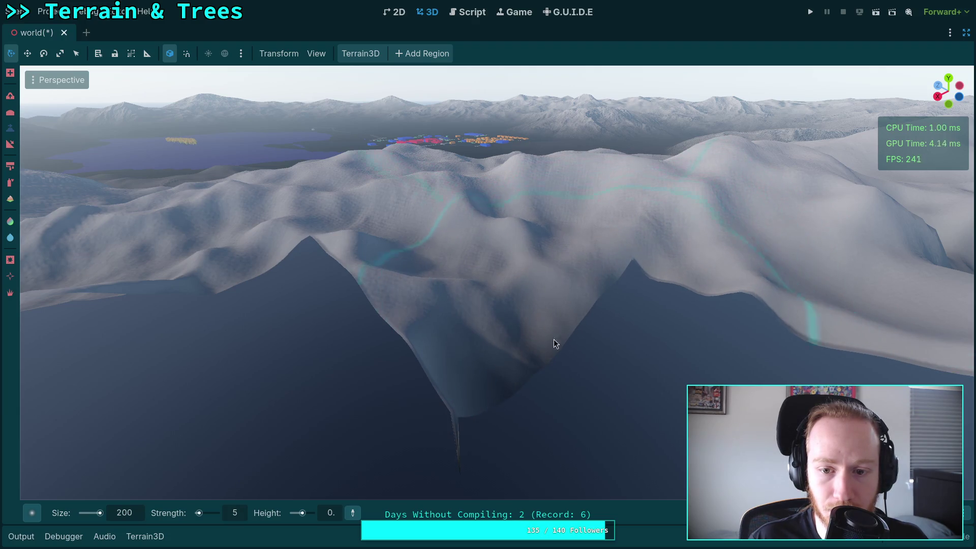
drag(551, 343, 517, 334)
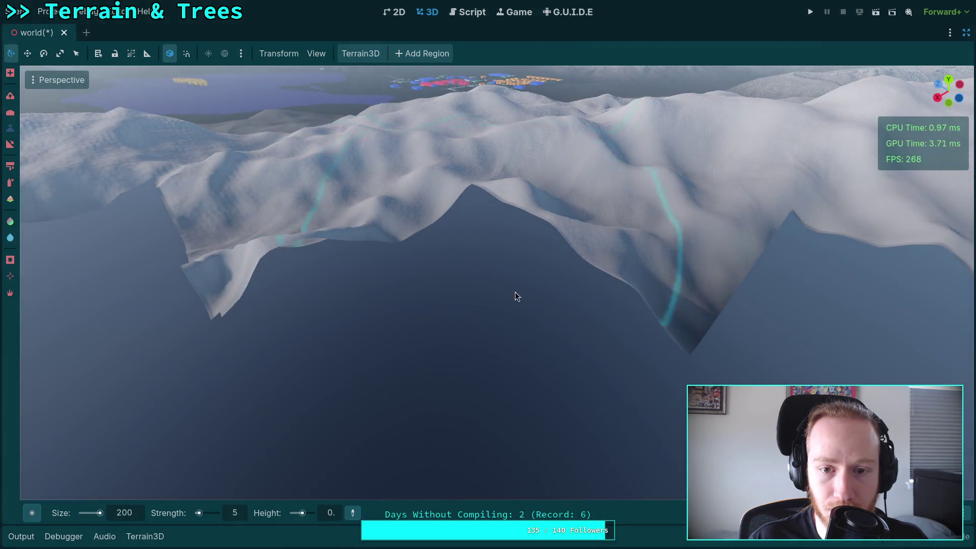
Lower the terrain right of centre and reshape the front slope.
mouse_move(592, 268)
mouse_down()
mouse_move(569, 246)
mouse_move(286, 248)
mouse_move(272, 259)
mouse_move(279, 294)
mouse_move(403, 279)
mouse_move(274, 356)
mouse_move(217, 407)
mouse_move(371, 394)
mouse_up()
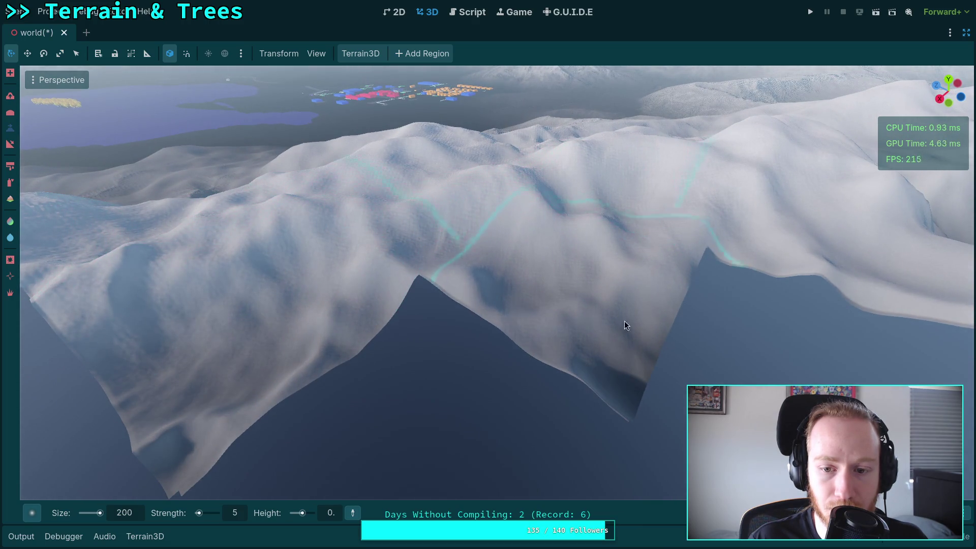
scroll(624, 322, down, 5)
scroll(455, 337, up, 5)
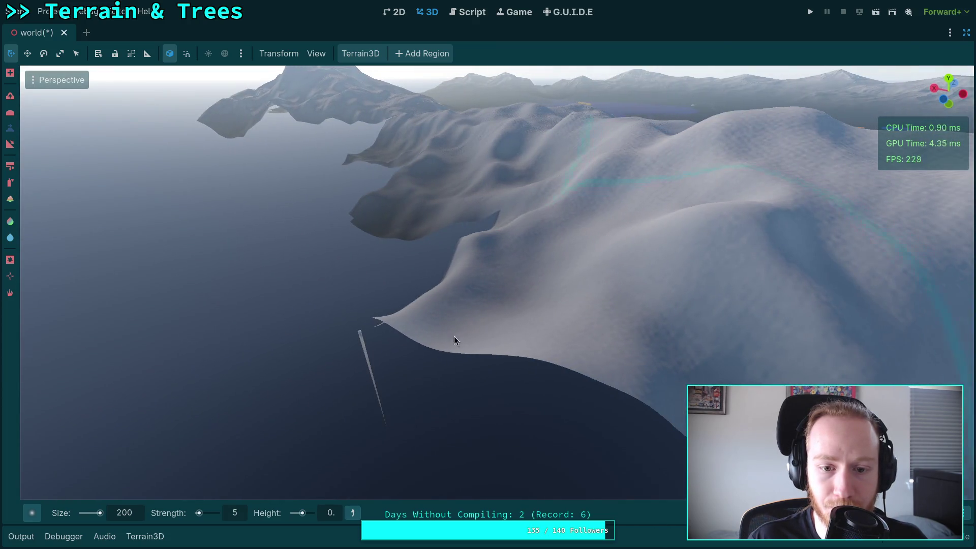
mouse_move(454, 340)
mouse_down()
mouse_move(420, 330)
mouse_move(460, 384)
mouse_move(264, 386)
mouse_up()
Save the world scene and set the brush height to 400.
key(ctrl+s)
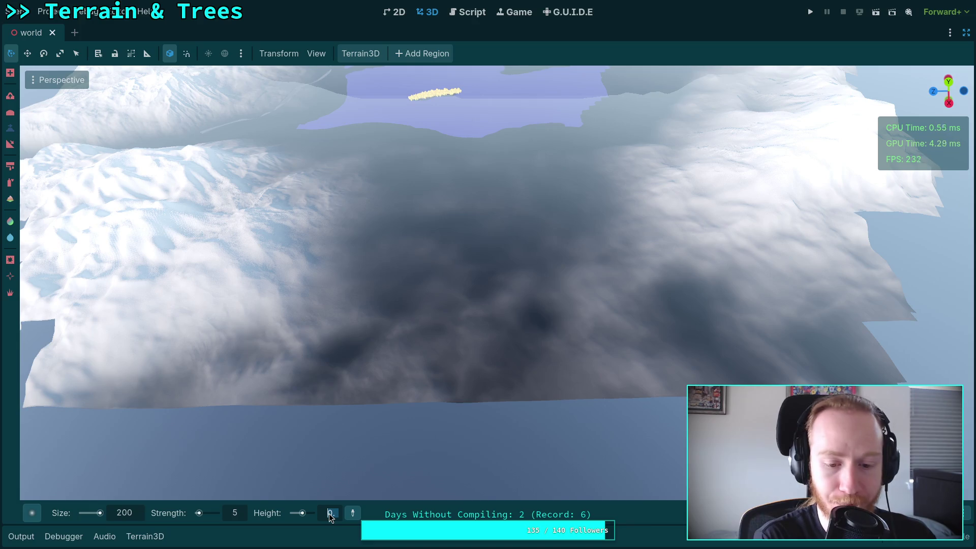
text(400)
key(Return)
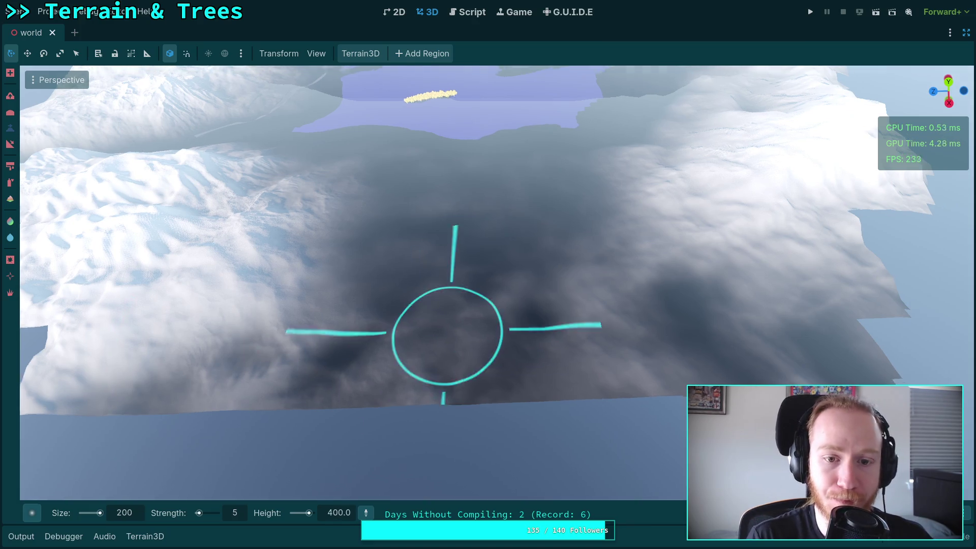
Fly low over the house and turn to face the lake and distant treeline.
scroll(447, 333, down, 5)
key(w)
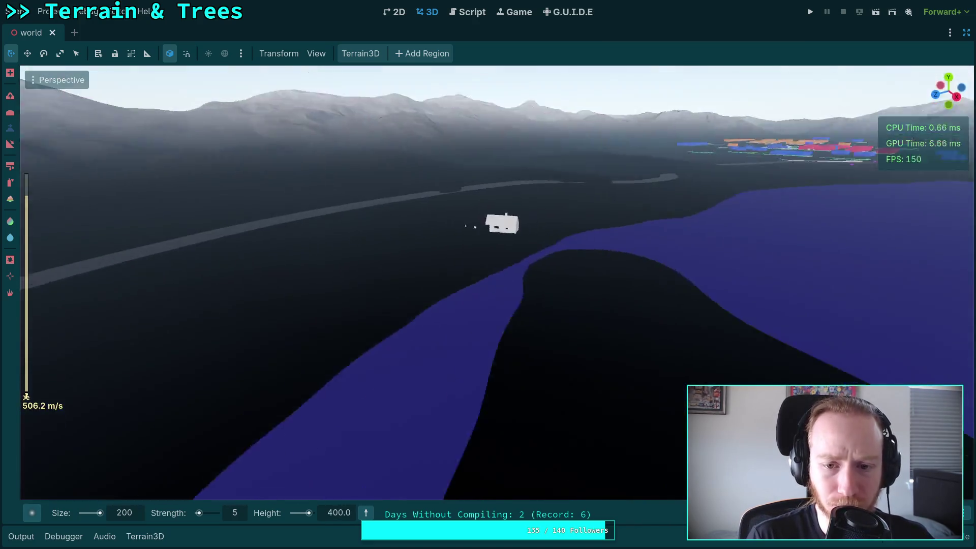
scroll(498, 283, down, 12)
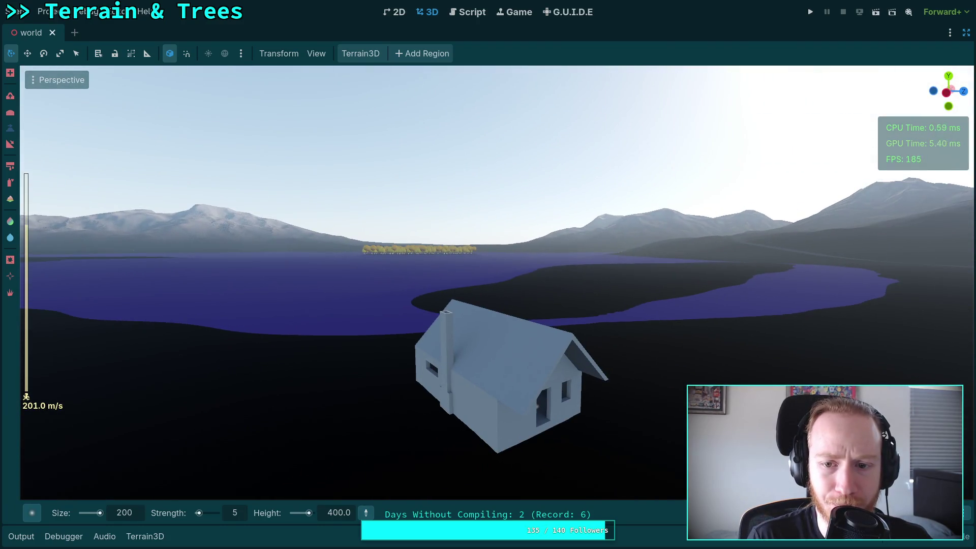
key(w)
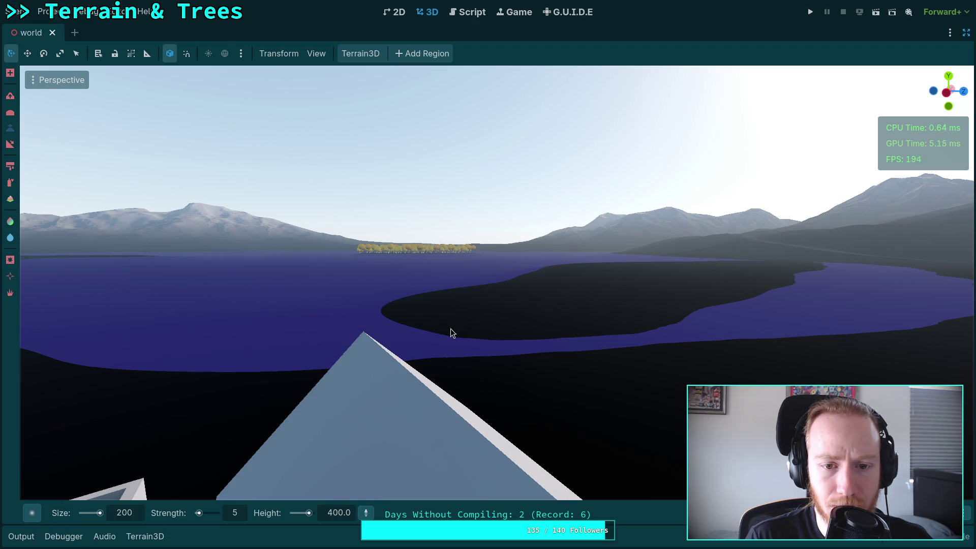
drag(175, 212, 31, 215)
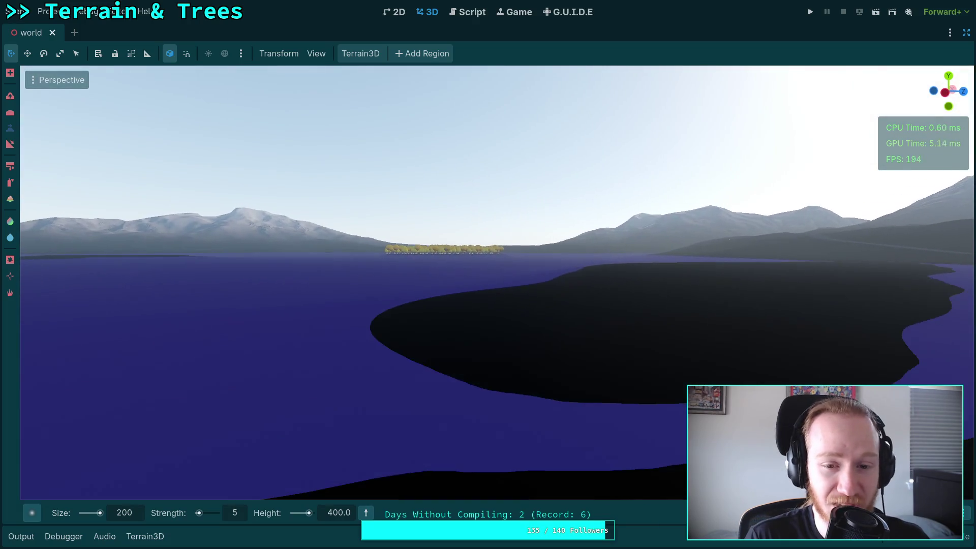
drag(222, 220, 276, 224)
drag(392, 235, 376, 222)
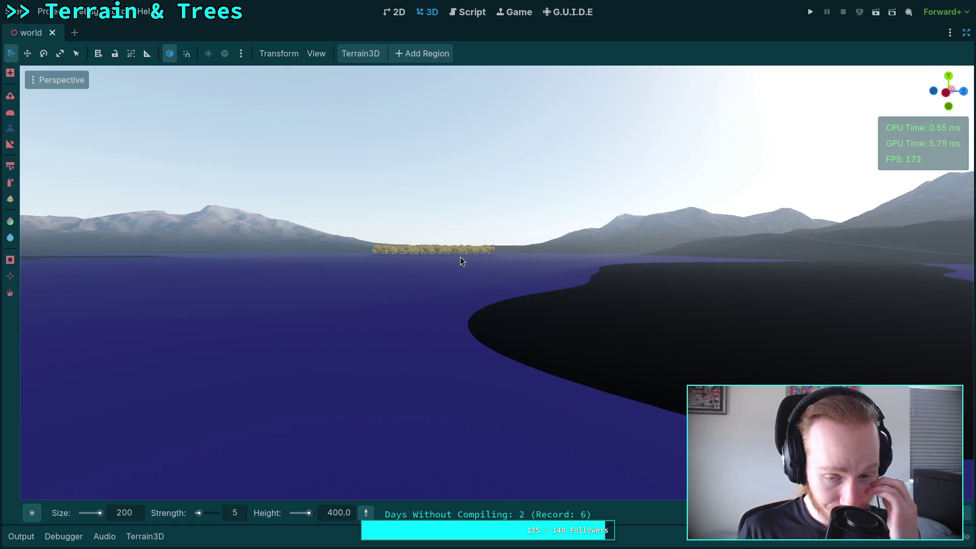
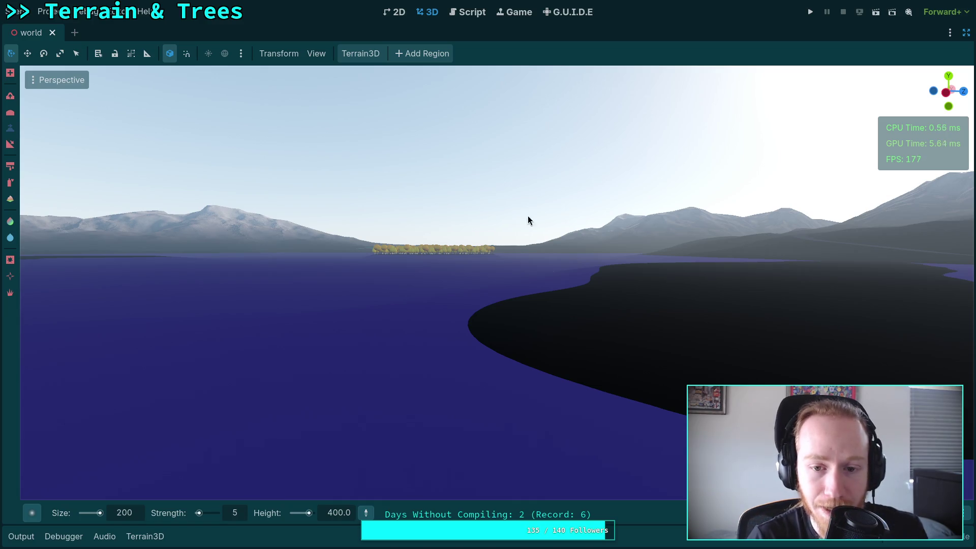
Fly the camera up over the snowy terrain and bring up the brush shape palette.
mouse_move(540, 231)
mouse_down()
mouse_move(540, 284)
mouse_move(469, 269)
mouse_up()
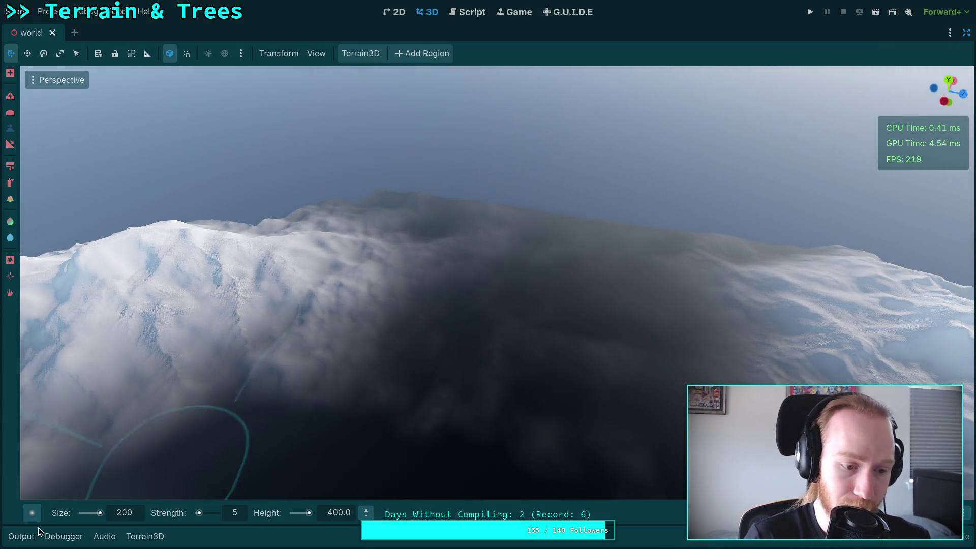
mouse_move(33, 513)
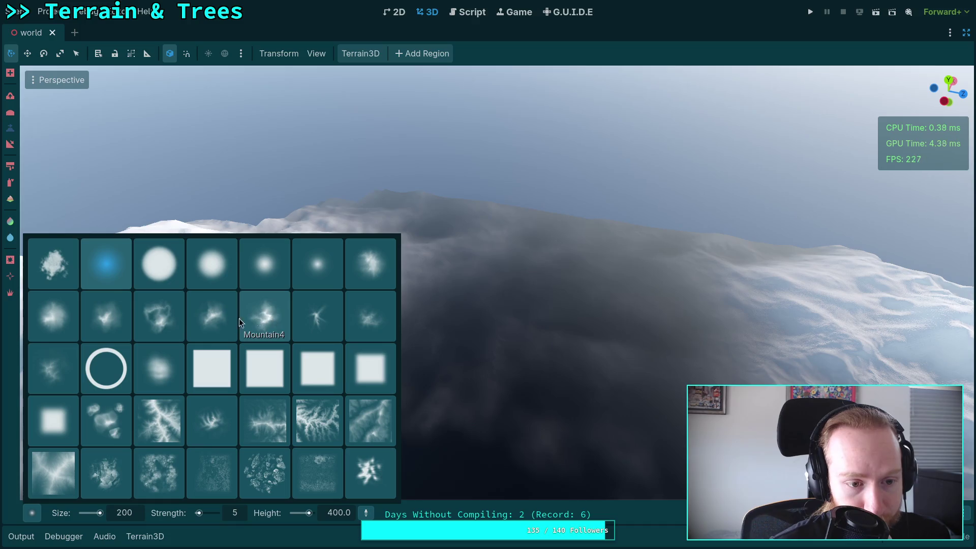
Choose the mountain-shaped brush and set its size to 700 m.
click(113, 325)
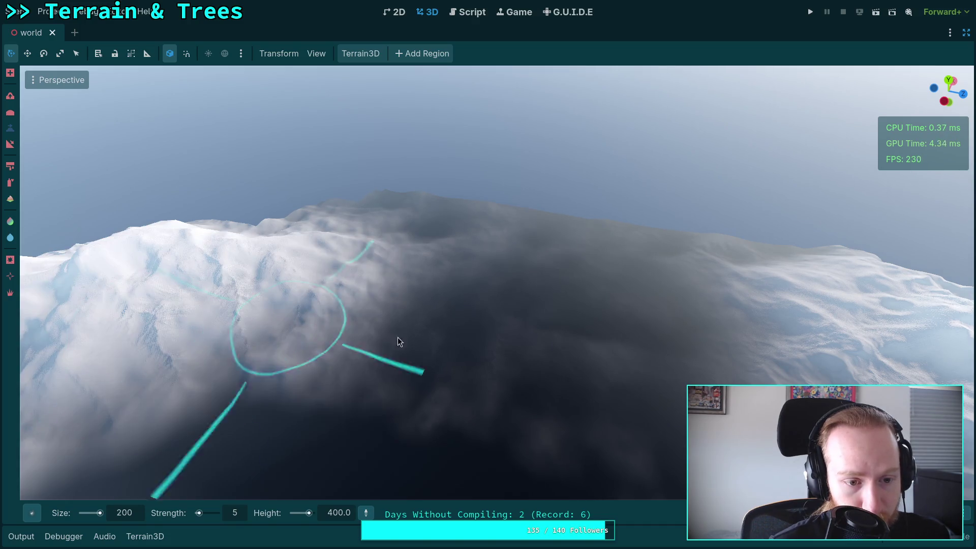
double_click(126, 515)
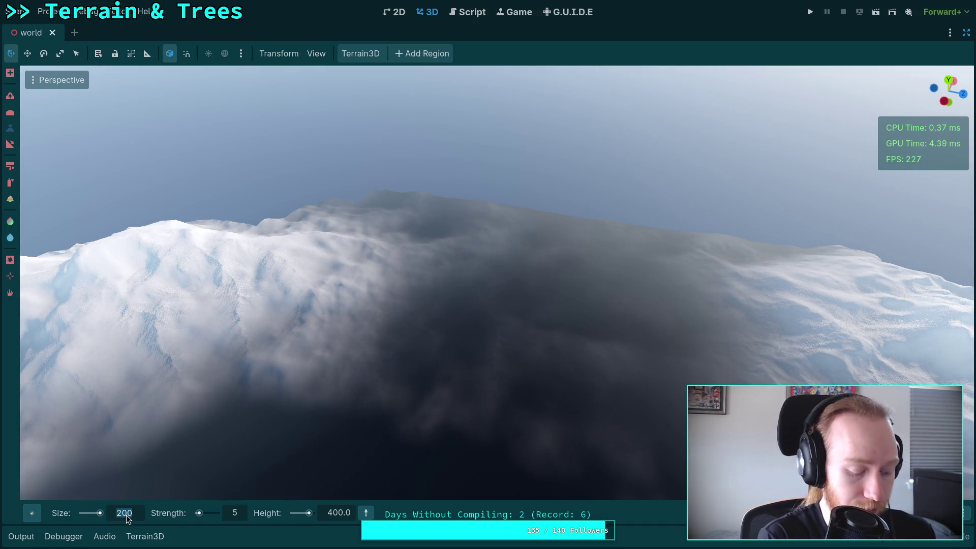
text(100)
key(Return)
text(0)
key(Return)
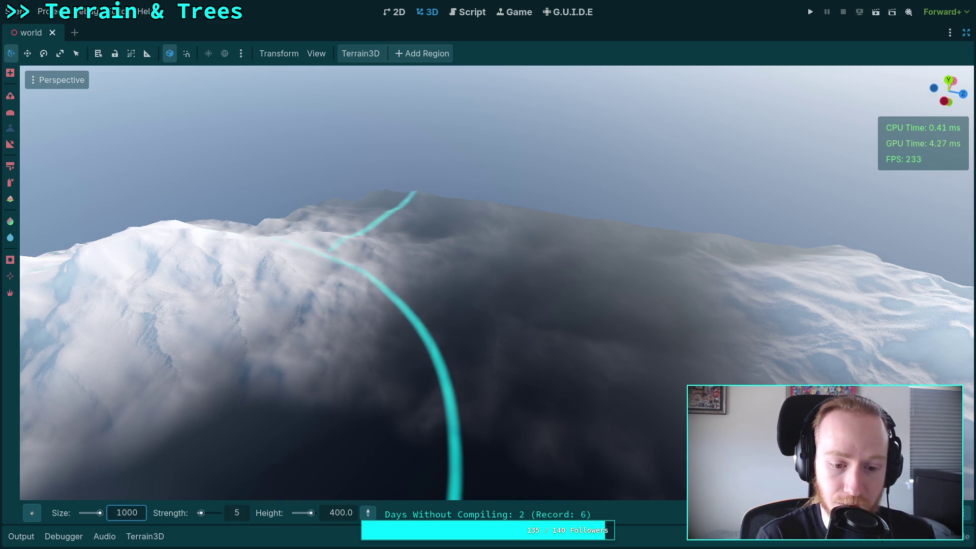
drag(659, 307, 595, 296)
double_click(126, 517)
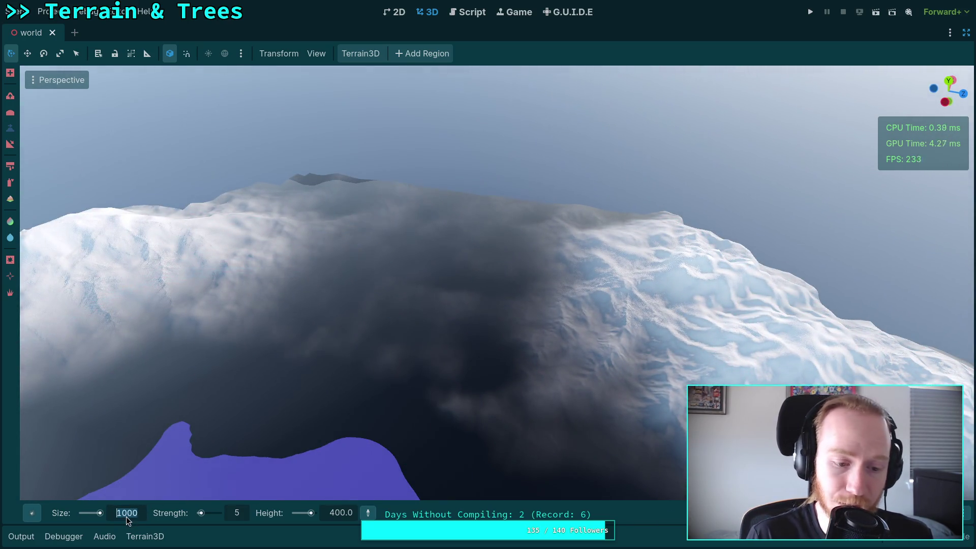
text(7)
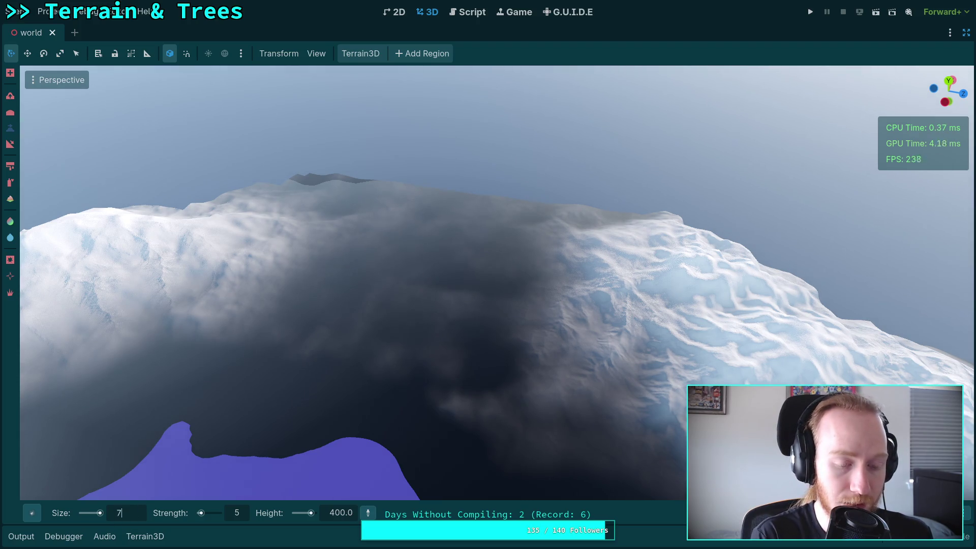
key(Return)
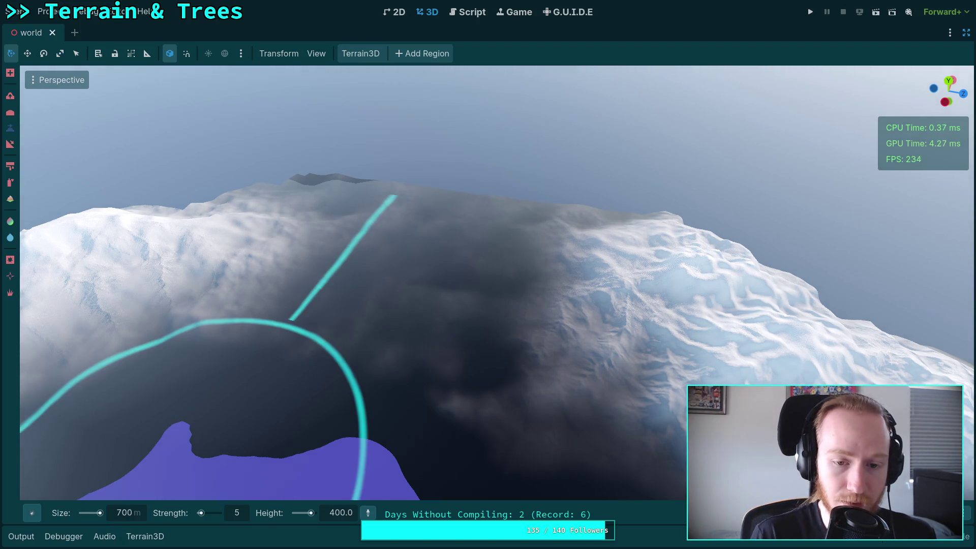
Sculpt the mountainside beside the lake with the 700 m brush.
drag(549, 298, 498, 300)
scroll(498, 300, down, 10)
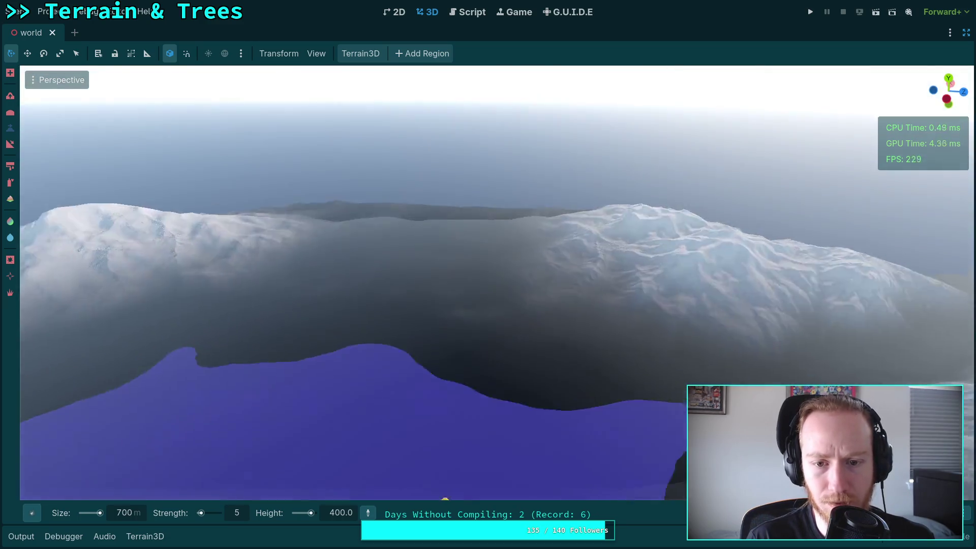
scroll(498, 299, up, 10)
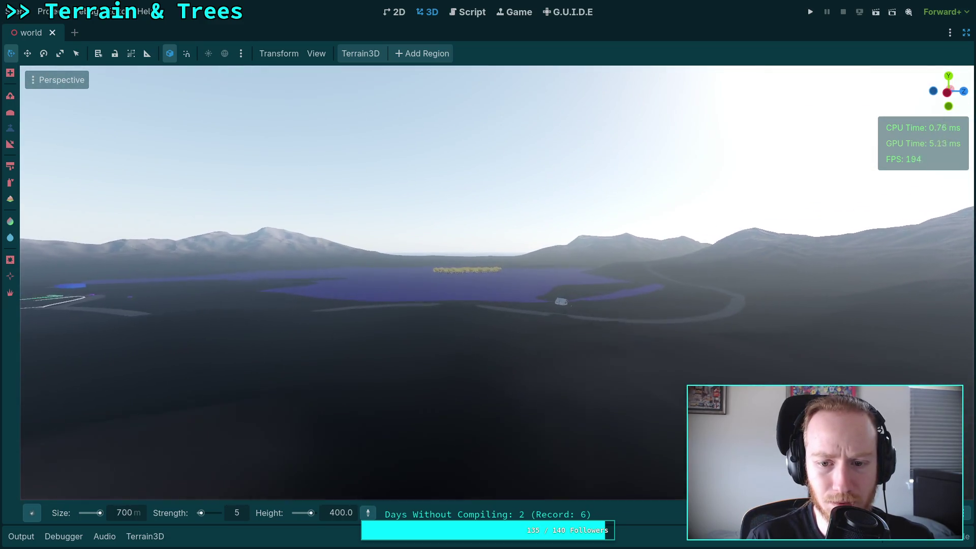
scroll(498, 299, up, 3)
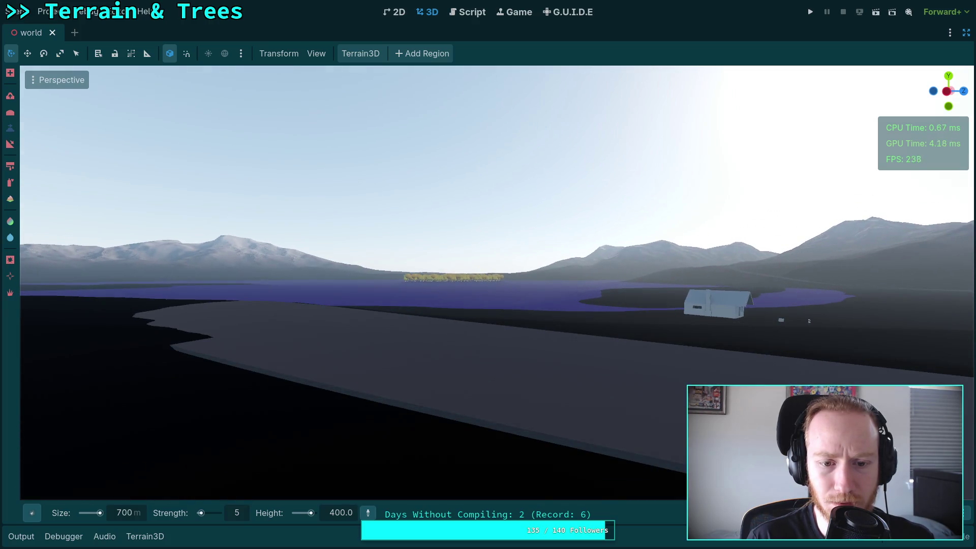
scroll(549, 300, up, 10)
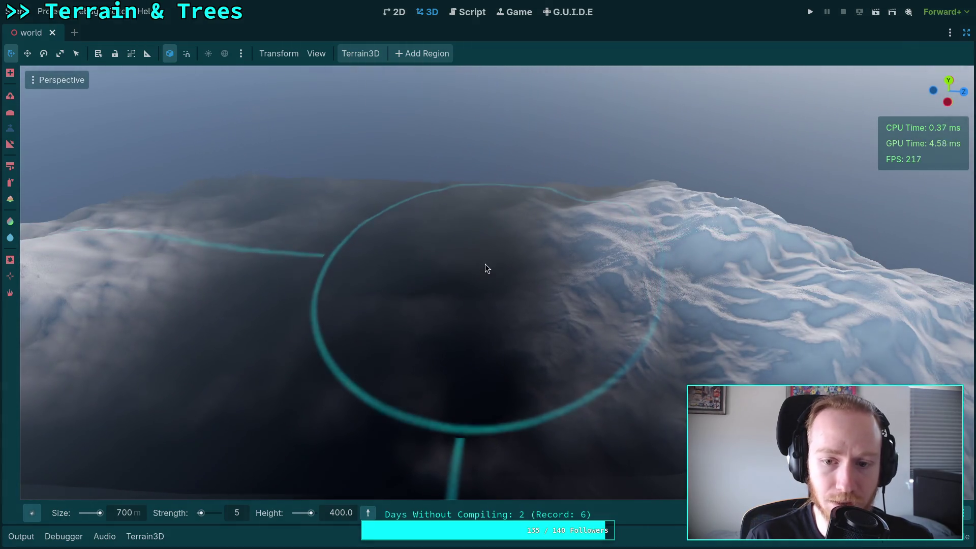
click(485, 264)
click(486, 268)
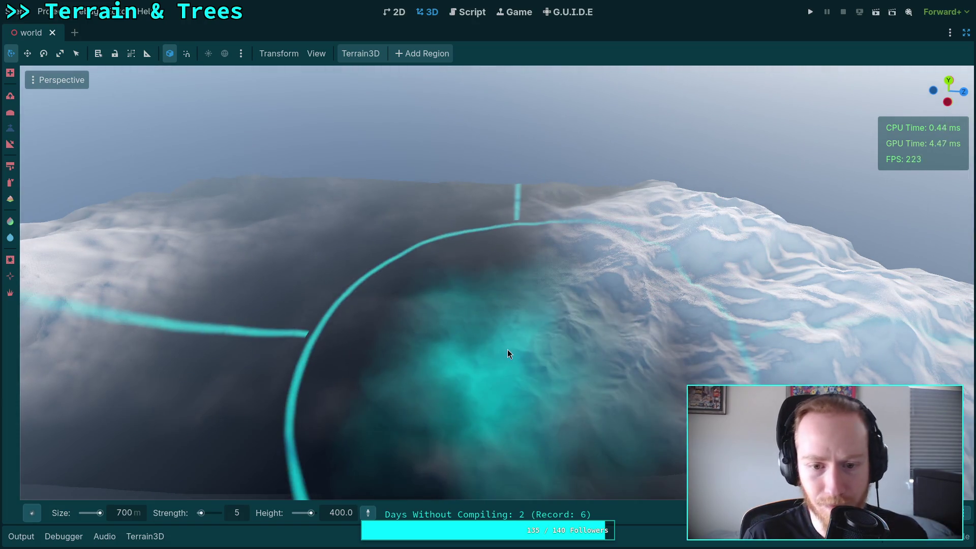
click(455, 289)
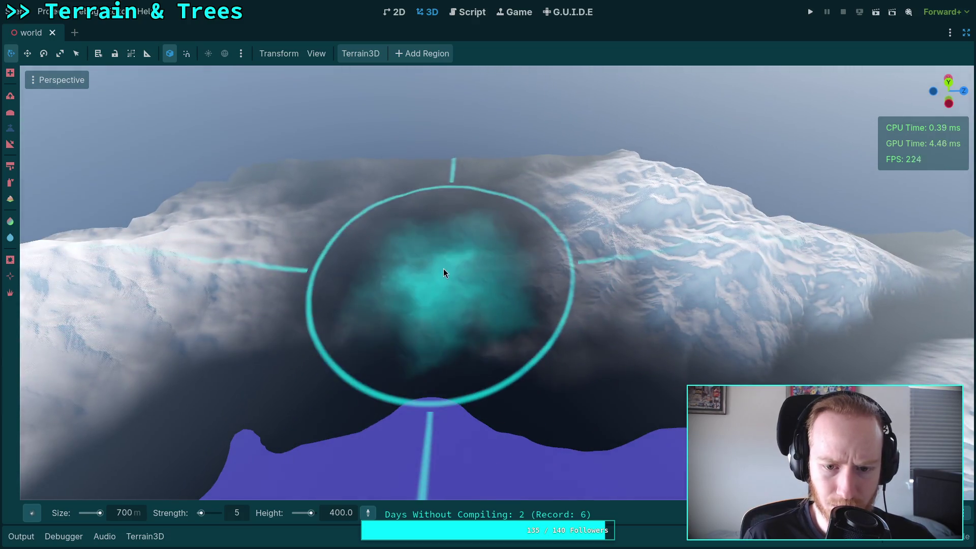
scroll(443, 268, up, 3)
mouse_move(475, 261)
mouse_down()
mouse_move(488, 228)
mouse_move(512, 216)
mouse_move(493, 275)
mouse_move(501, 210)
mouse_up()
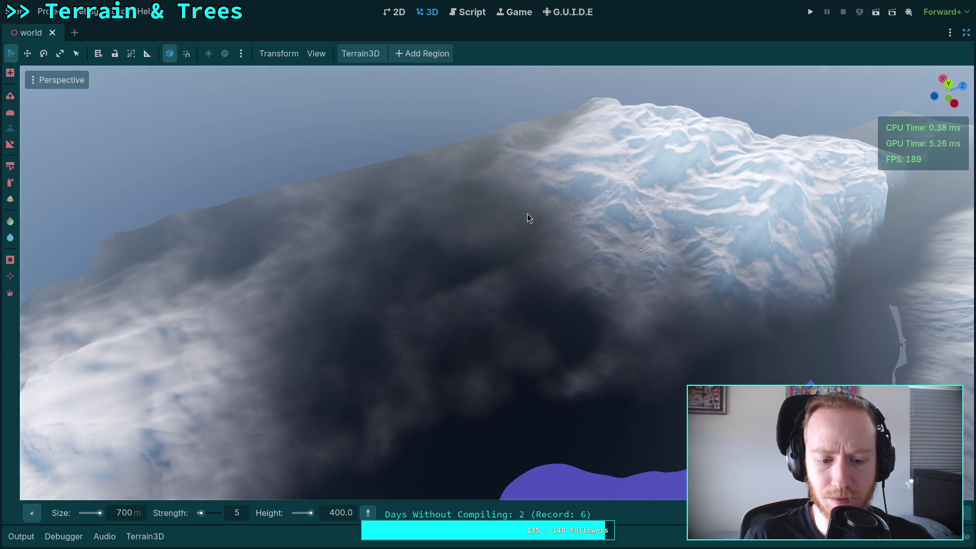
mouse_move(527, 213)
mouse_down()
mouse_move(606, 299)
mouse_move(610, 330)
mouse_up()
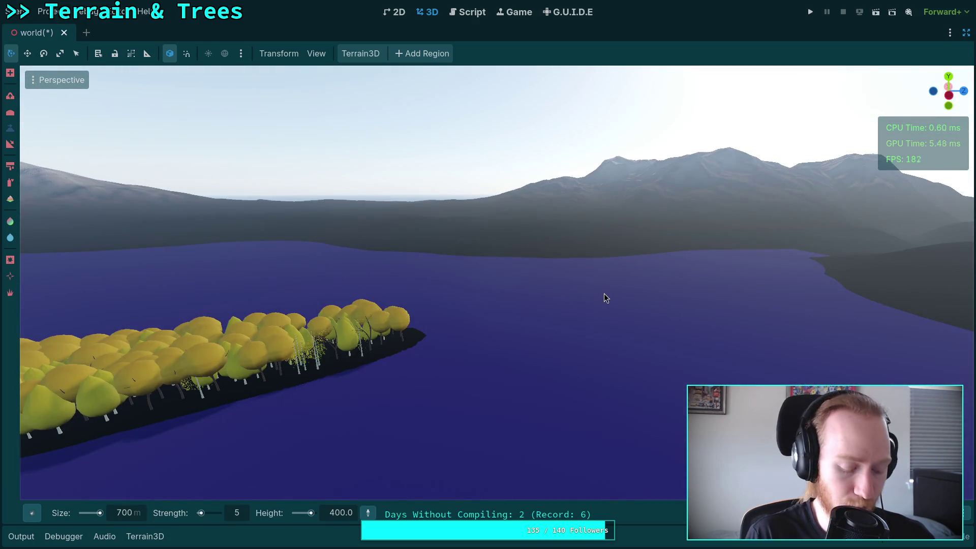
Set strength to 15, sculpt the snowy ridge twice, and save the scene.
key(ctrl+s)
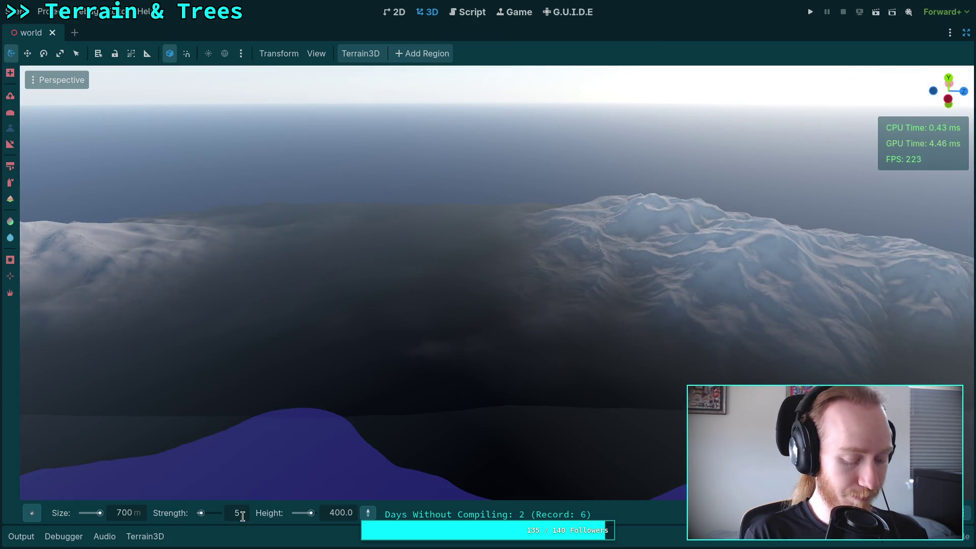
text(15)
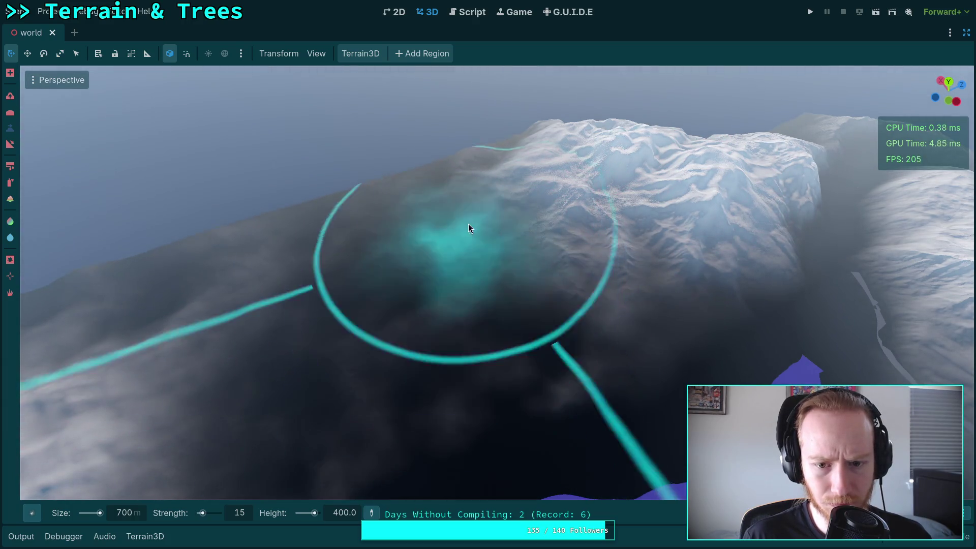
click(474, 264)
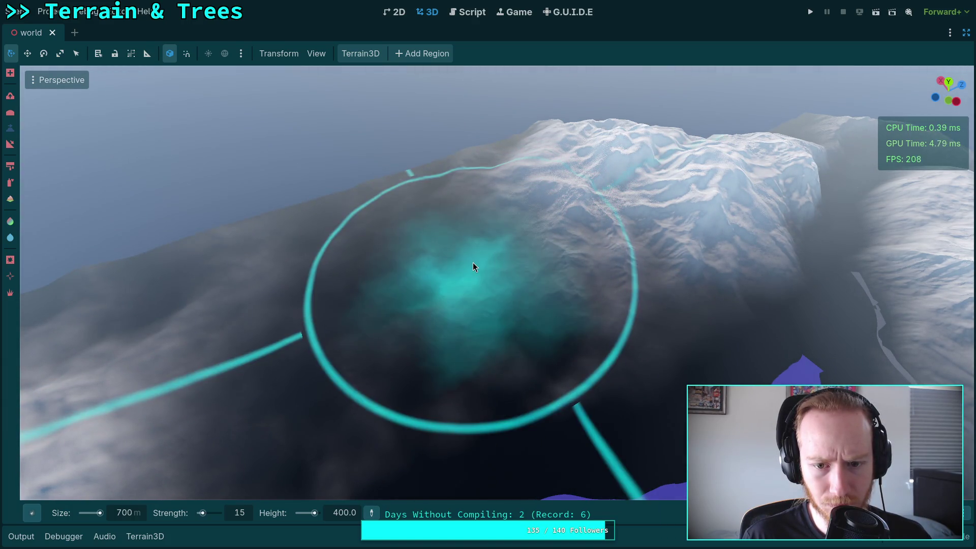
click(473, 262)
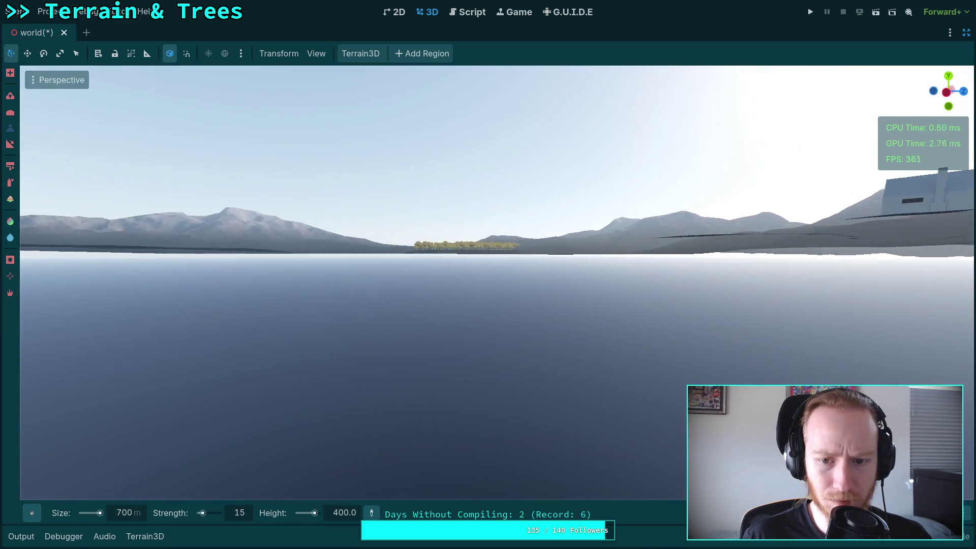
key(ctrl+s)
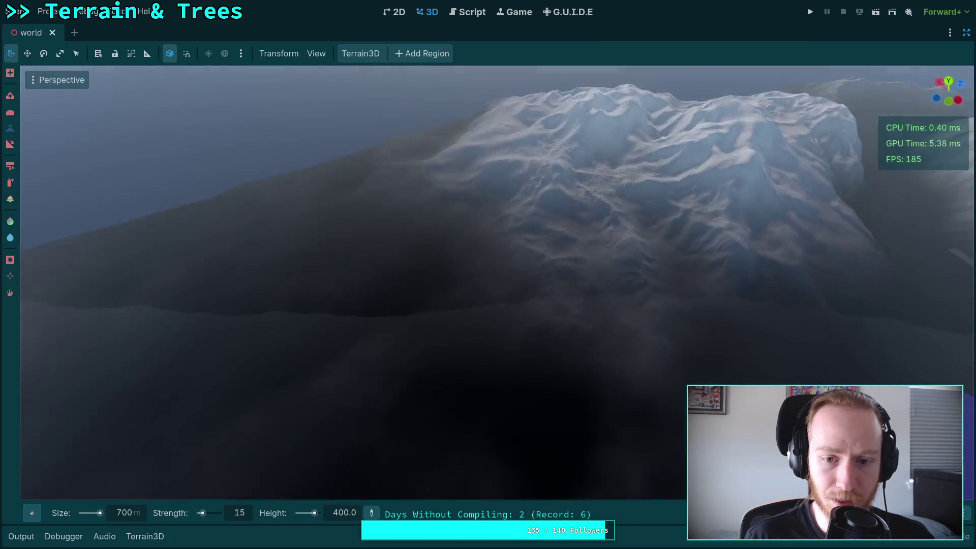
Set the brush size to 800 m and raise a snowy mound on the mountains.
click(135, 511)
text(800)
key(Return)
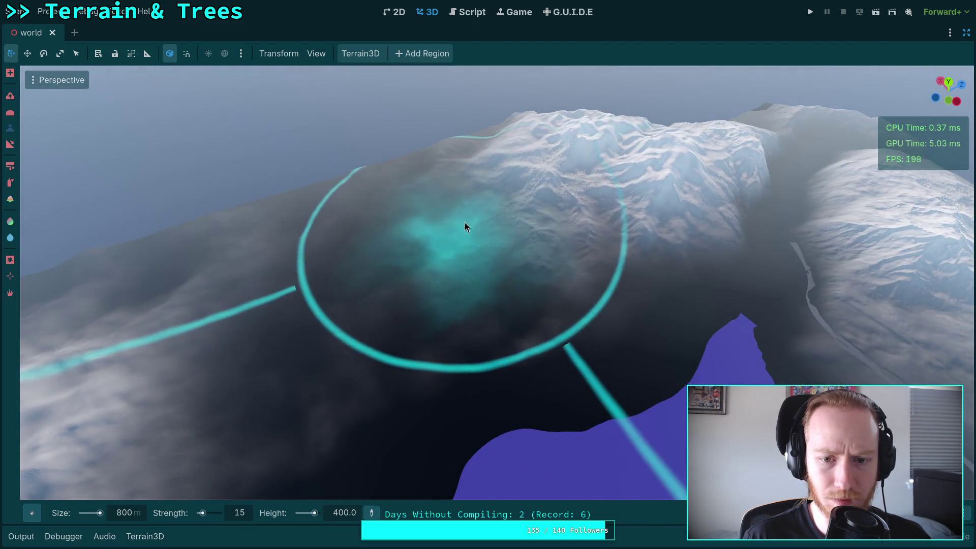
click(465, 226)
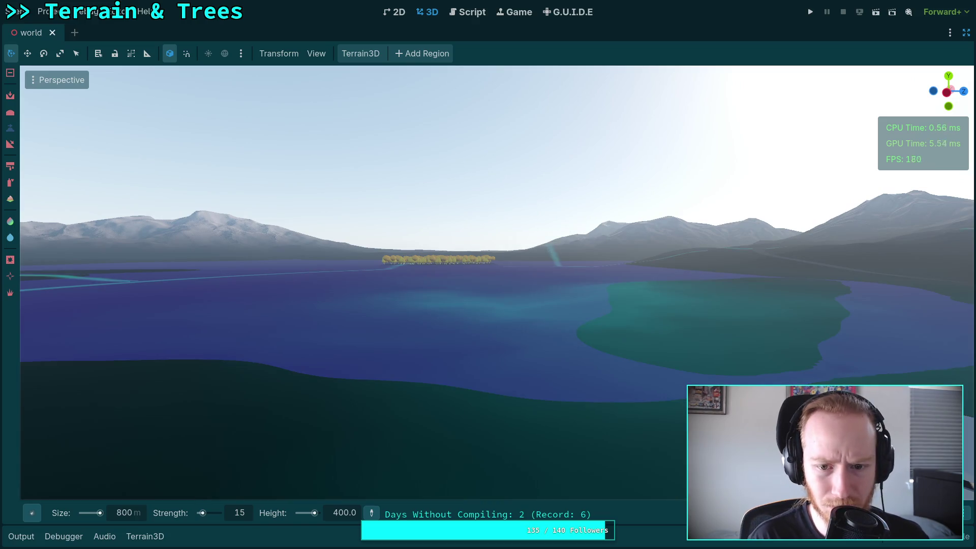
key(w)
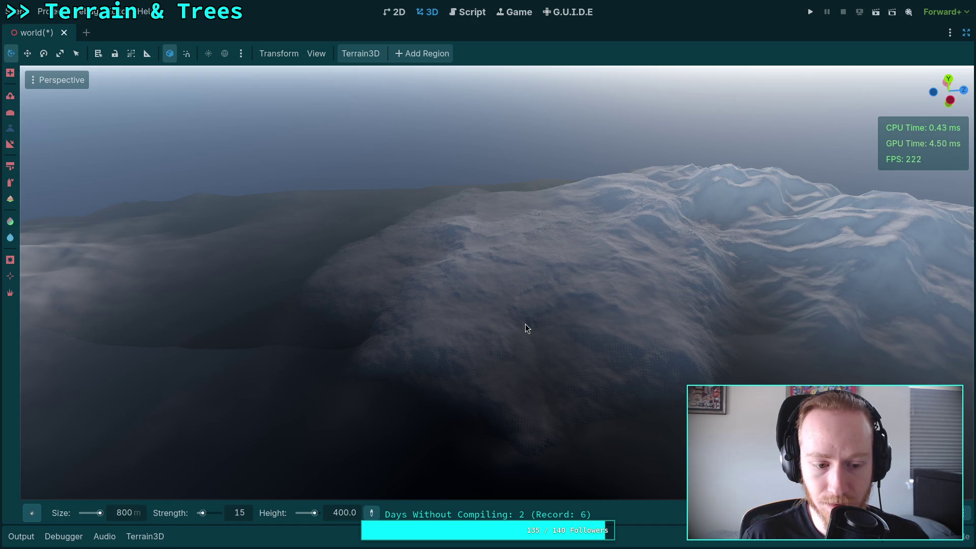
Set strength to 20, raise a snowy plateau, then rise to overlook the lake and island.
click(32, 511)
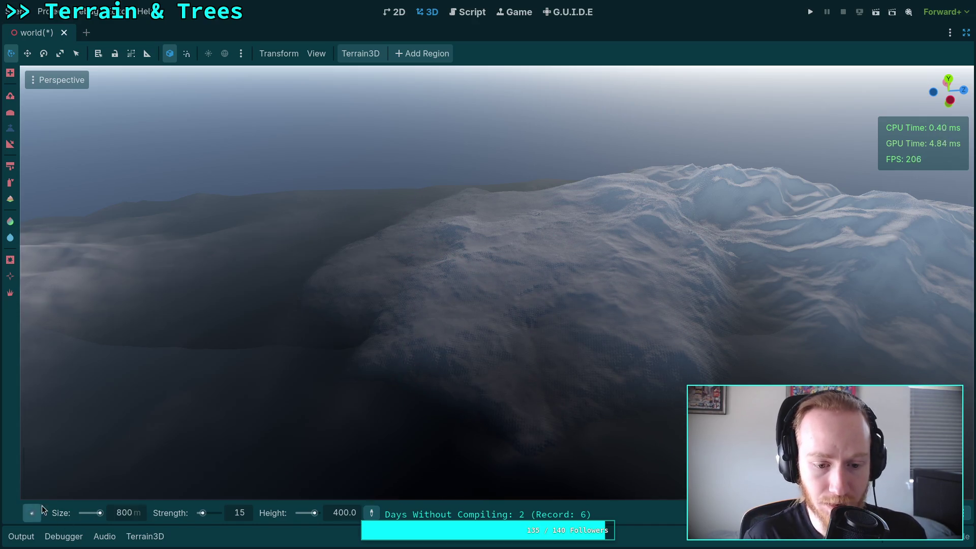
double_click(249, 514)
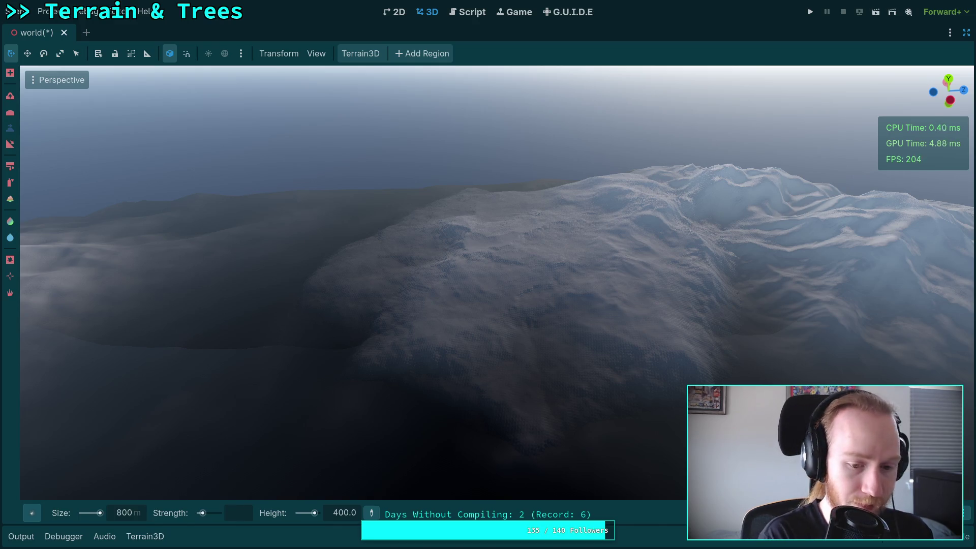
text(20)
key(ctrl+s)
drag(425, 244, 499, 211)
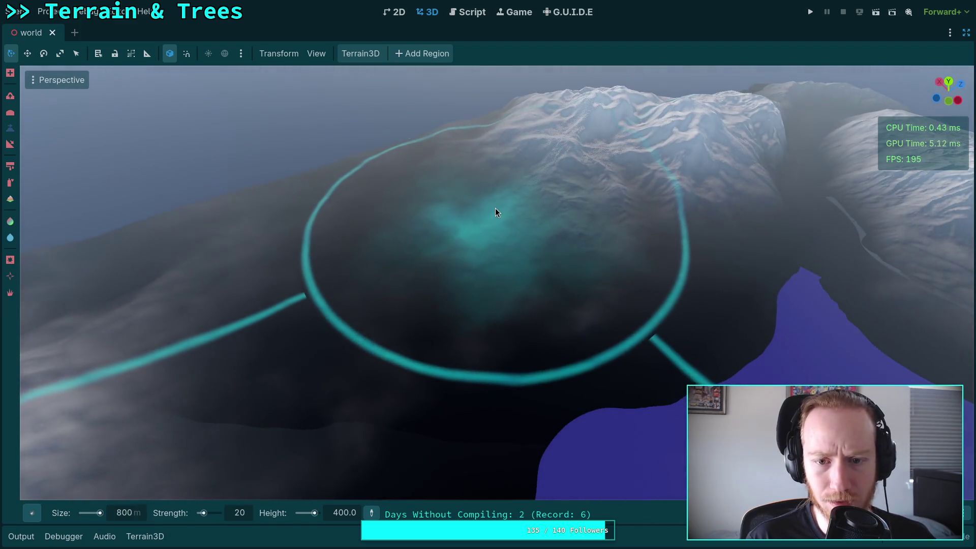
click(488, 207)
mouse_move(489, 207)
mouse_down()
mouse_move(488, 178)
mouse_move(595, 248)
mouse_move(604, 338)
mouse_move(609, 257)
mouse_up()
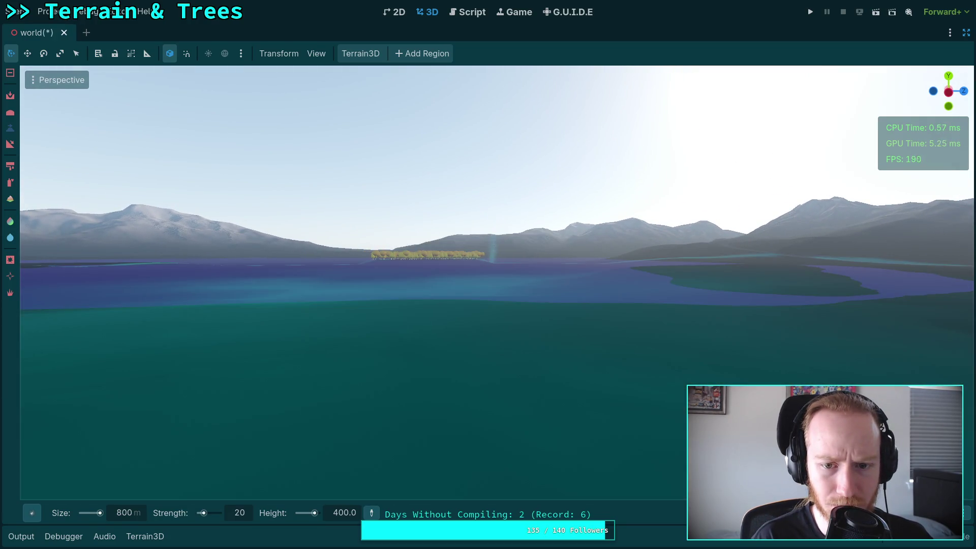
drag(610, 257, 609, 315)
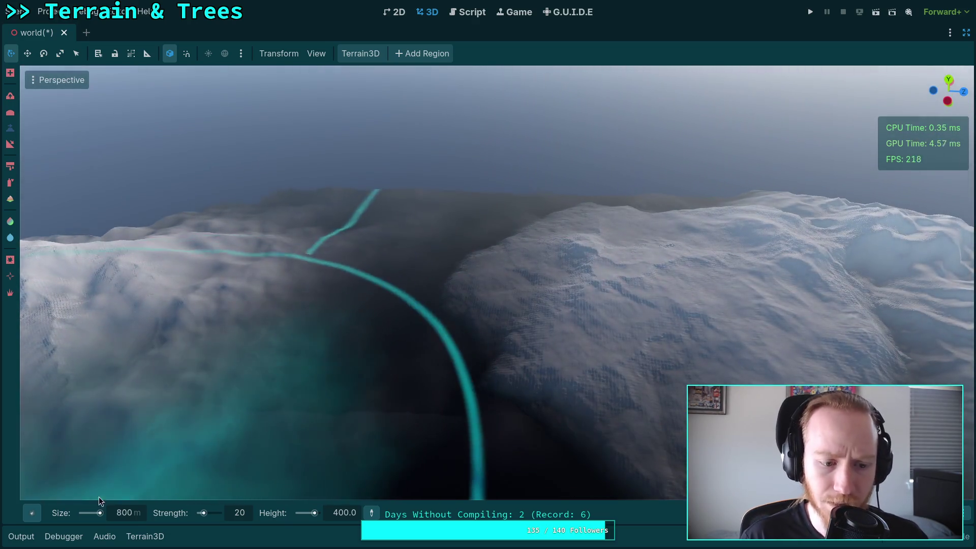
mouse_move(37, 515)
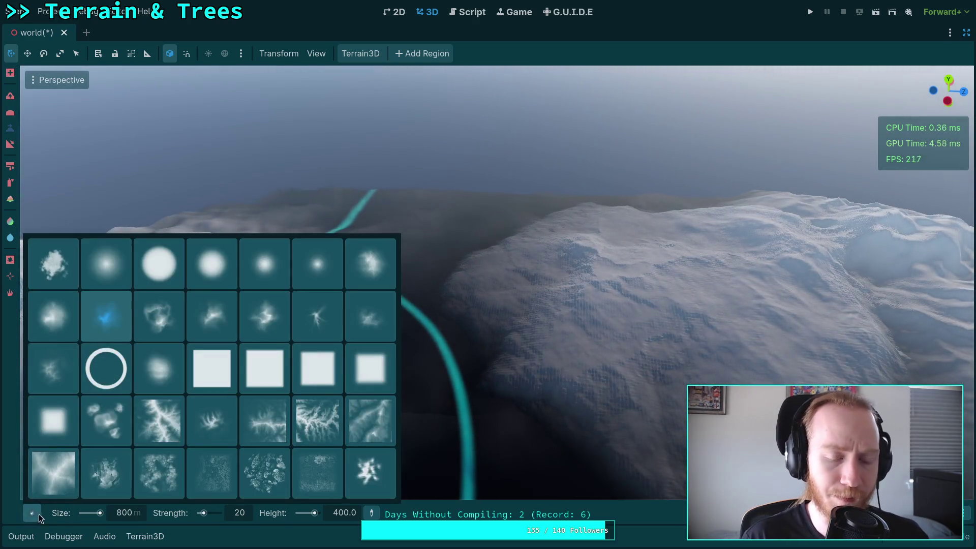
Pick the Peak2 brush with size 400 m and strength 10.
click(370, 324)
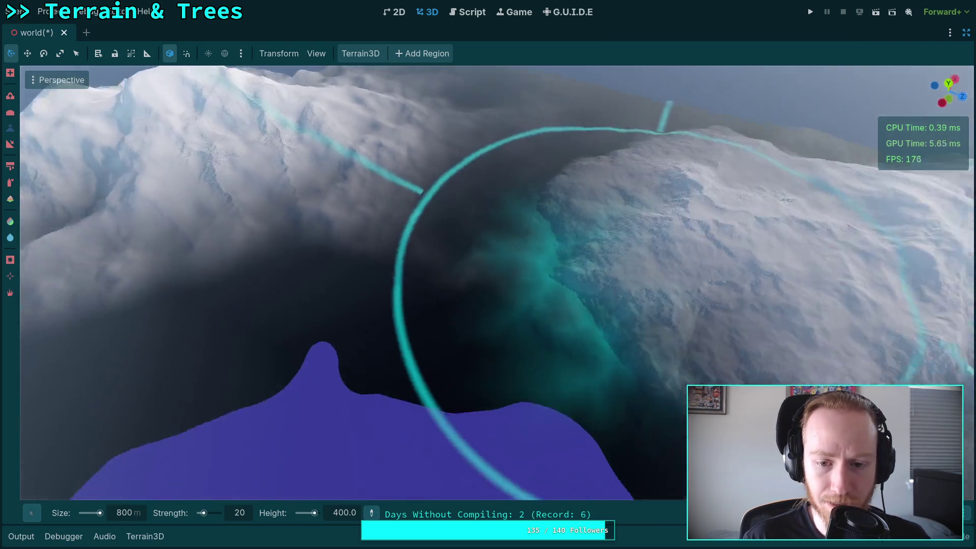
text(400)
key(Return)
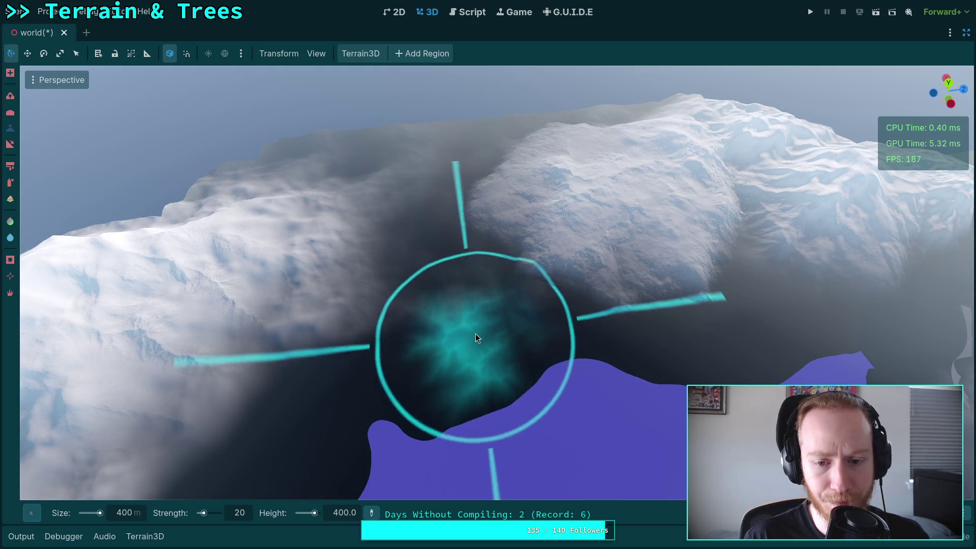
click(243, 512)
text(1)
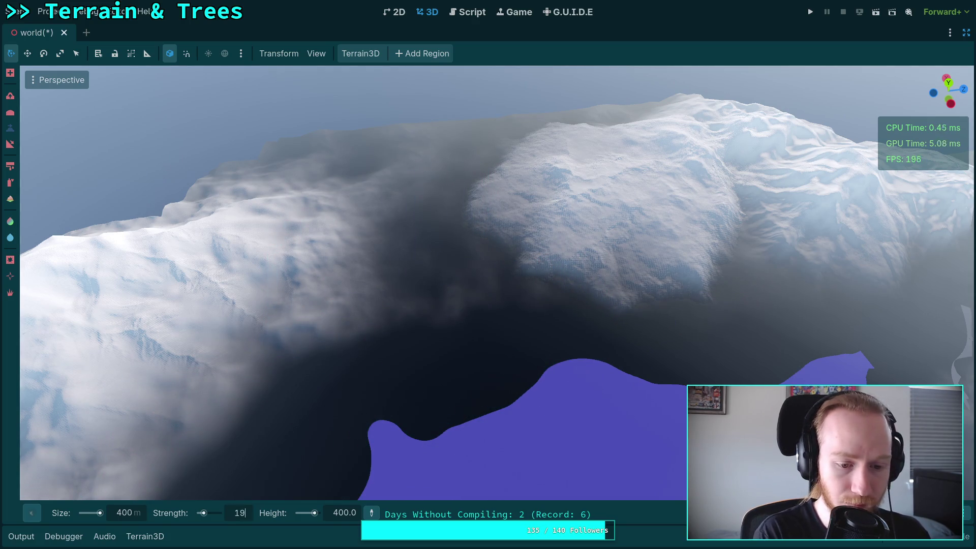
Stamp Peak2 and then Mountain3 peaks into the snowy mountains.
mouse_move(408, 342)
mouse_down()
mouse_move(444, 341)
mouse_move(452, 328)
mouse_move(555, 339)
mouse_move(518, 275)
mouse_move(506, 292)
mouse_move(501, 275)
mouse_up()
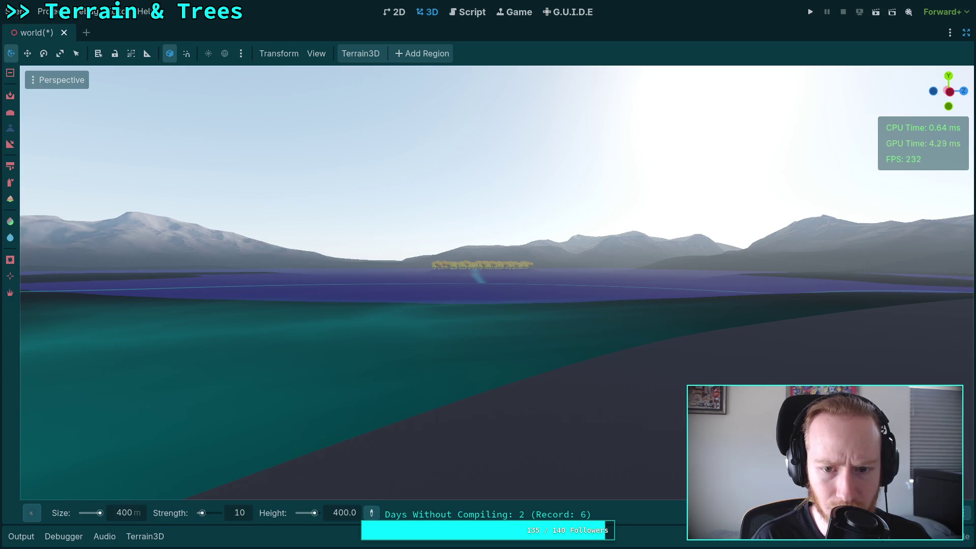
drag(501, 274, 486, 275)
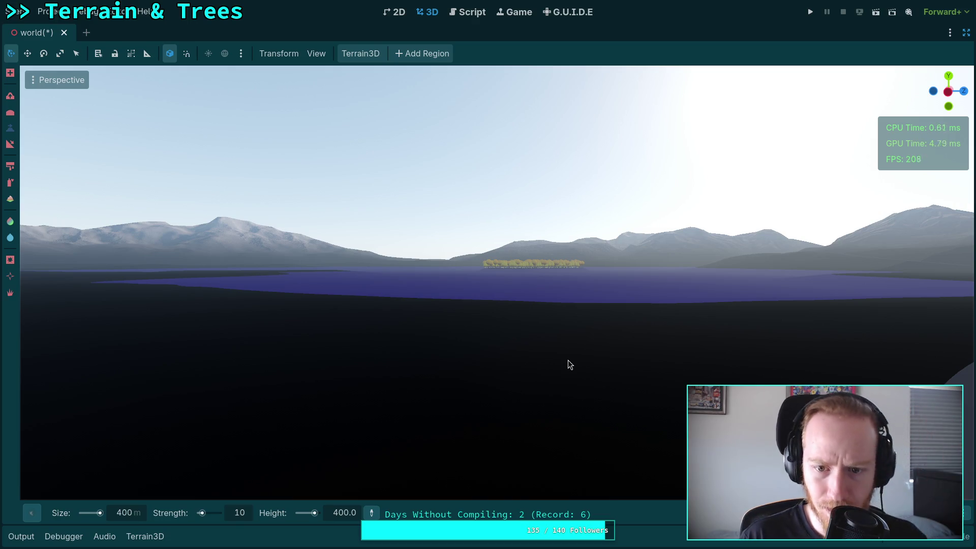
drag(568, 360, 568, 360)
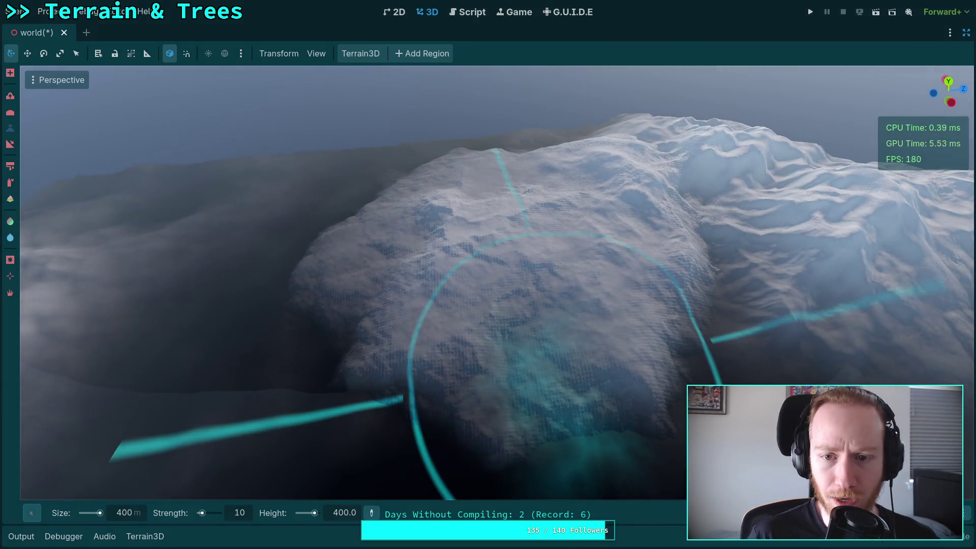
mouse_move(512, 225)
mouse_down()
mouse_move(559, 265)
mouse_move(555, 248)
mouse_up()
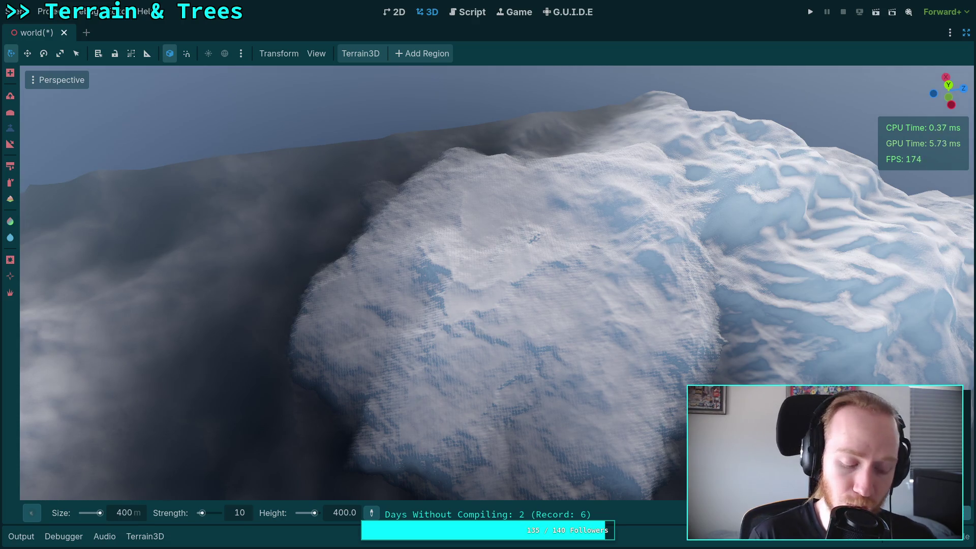
click(511, 278)
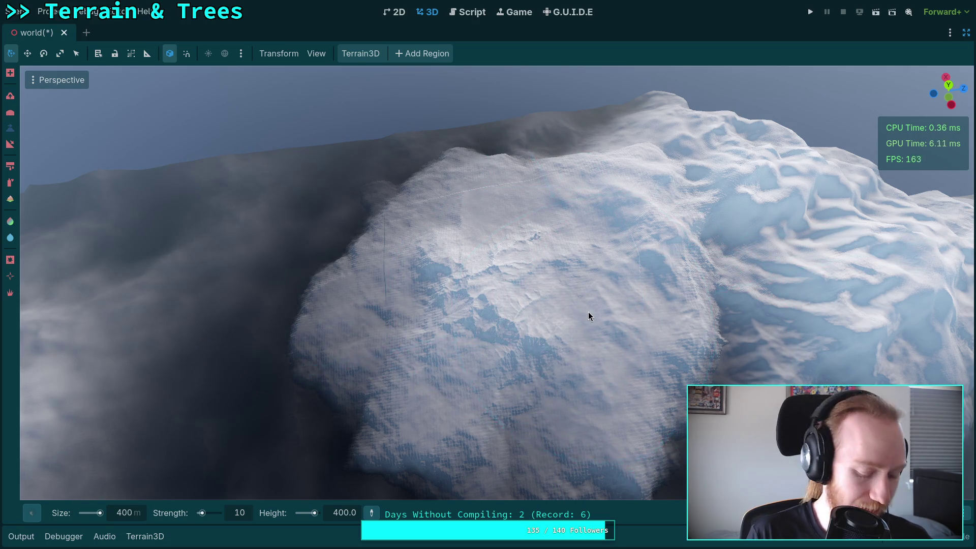
mouse_move(31, 513)
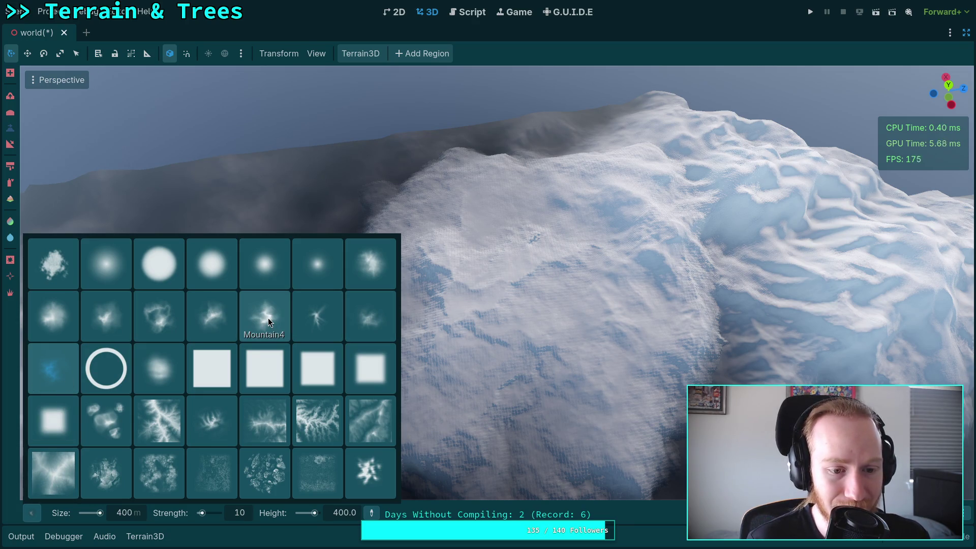
click(216, 319)
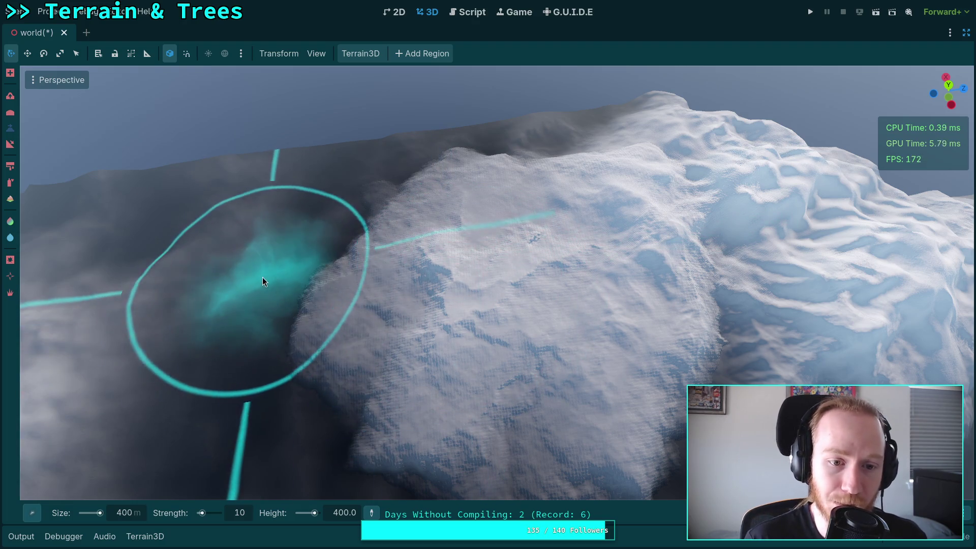
click(510, 262)
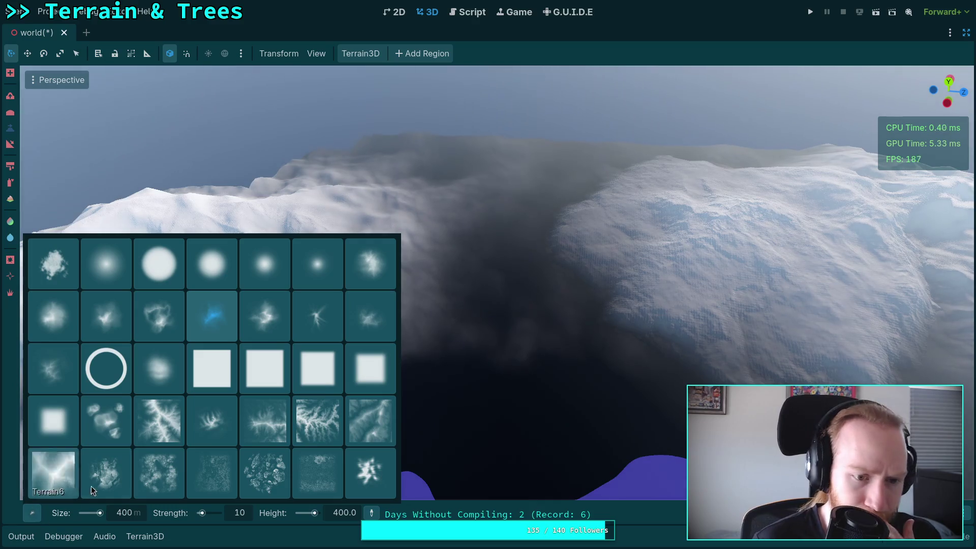
Raise a Mountain4 mound in the dark valley and set the brush size to 600 m.
click(267, 327)
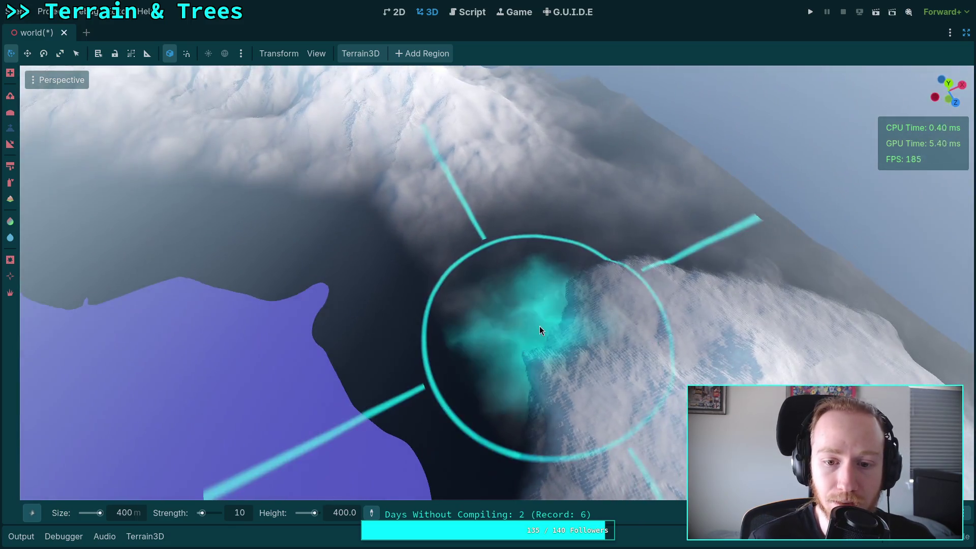
drag(539, 325, 583, 326)
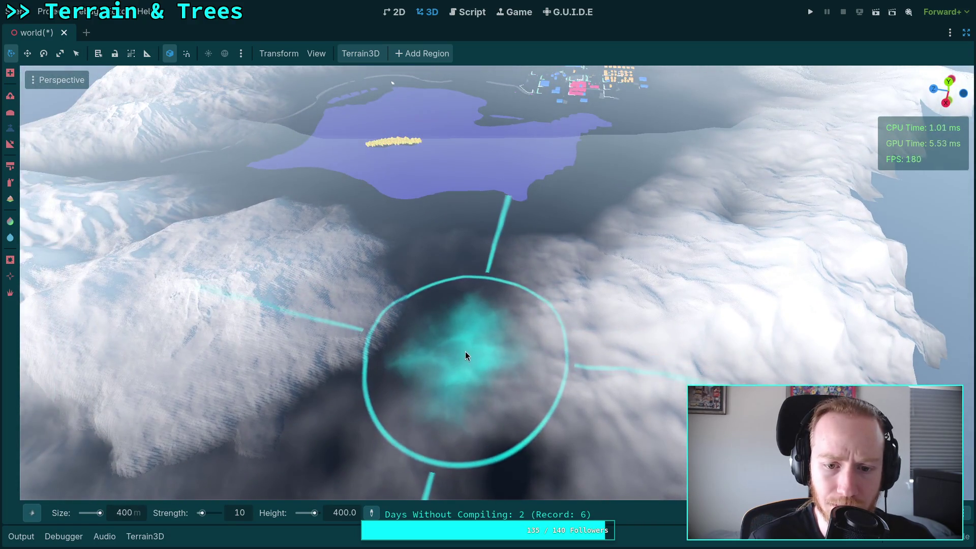
click(138, 513)
text(600)
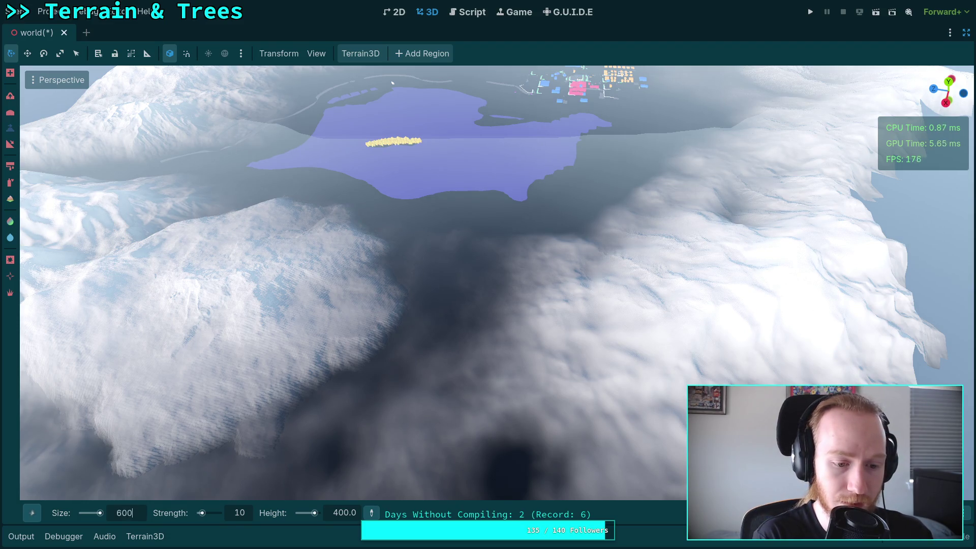
key(Return)
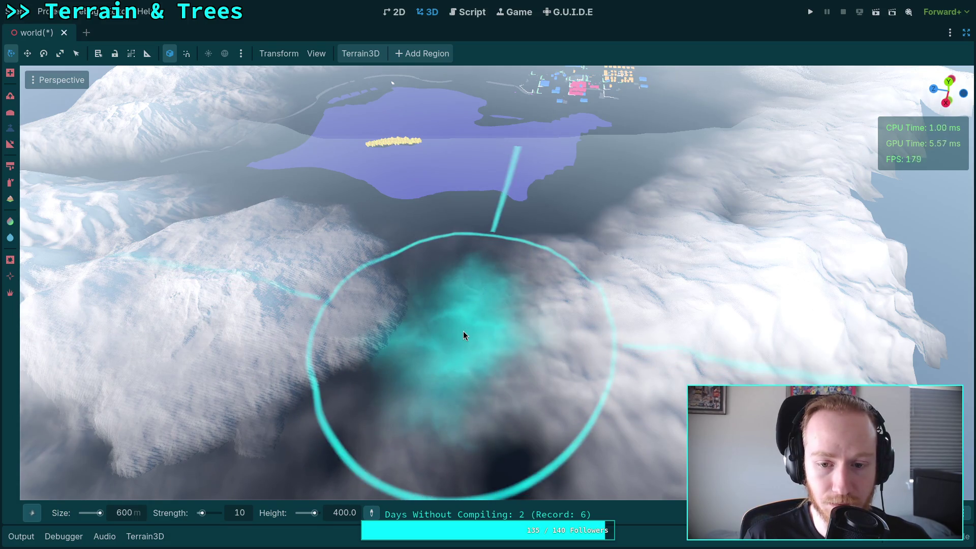
Rise to an overhead view of the lake and sample the target height from the terrain.
mouse_move(502, 342)
mouse_down()
mouse_move(504, 265)
mouse_move(511, 348)
mouse_move(377, 365)
mouse_up()
key(w)
key(e)
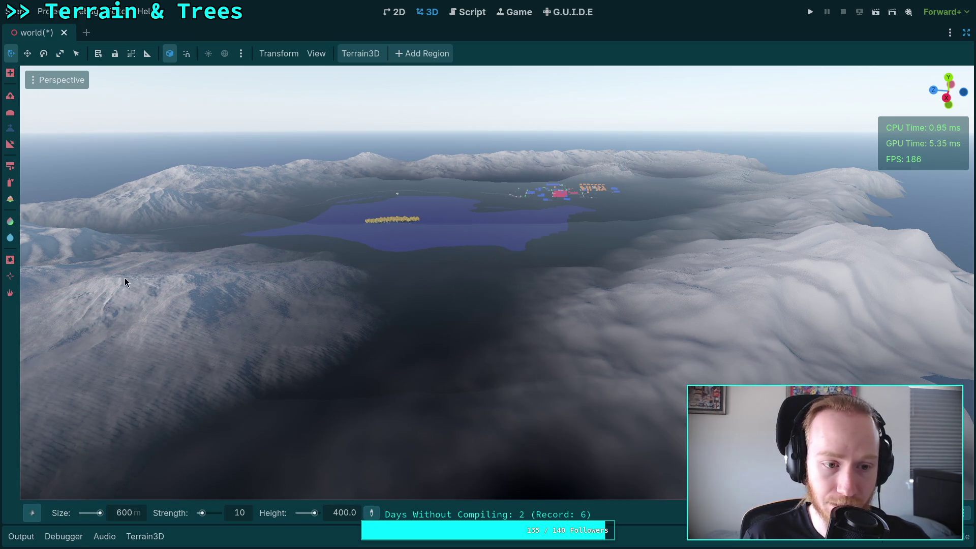
click(119, 284)
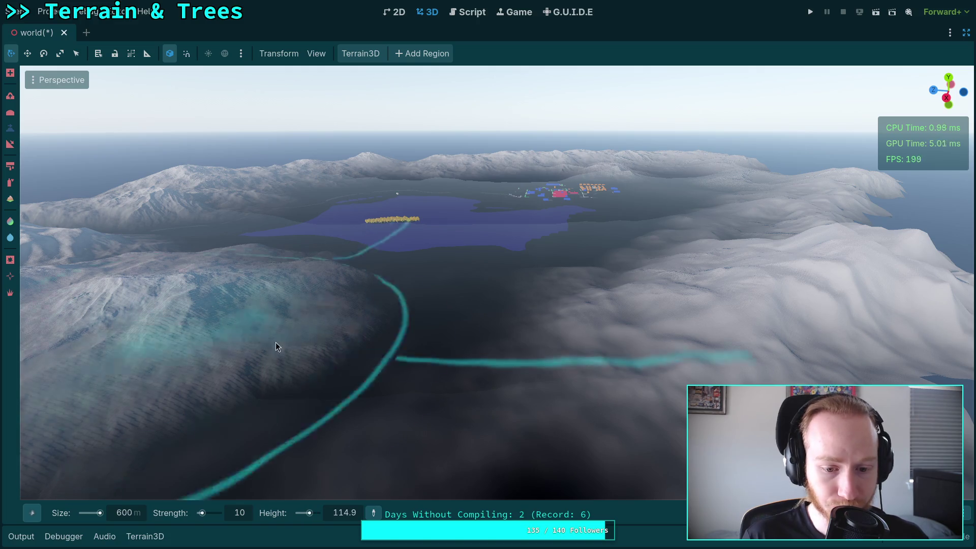
Set height 100 and strength 50, sculpt the valley basin, and undo the unwanted hill.
click(346, 513)
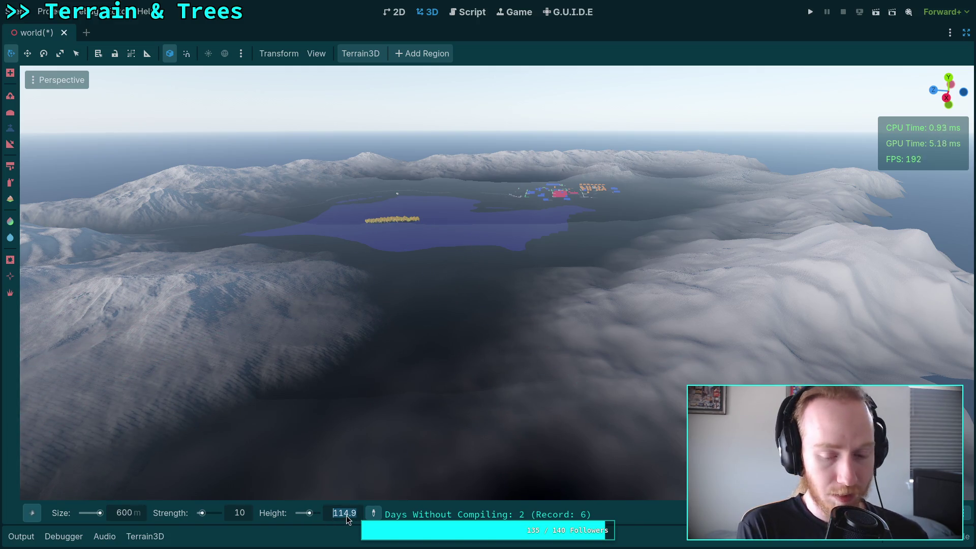
text(100)
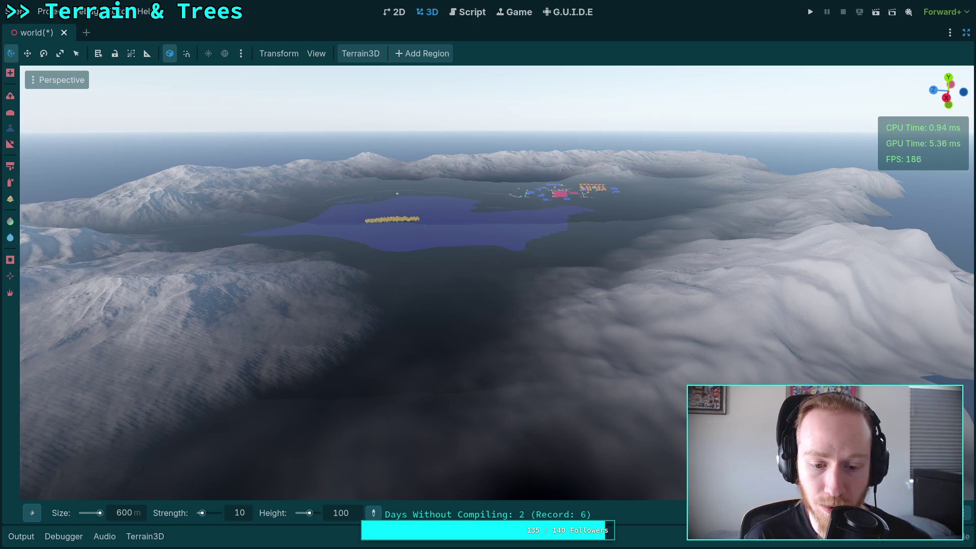
key(Return)
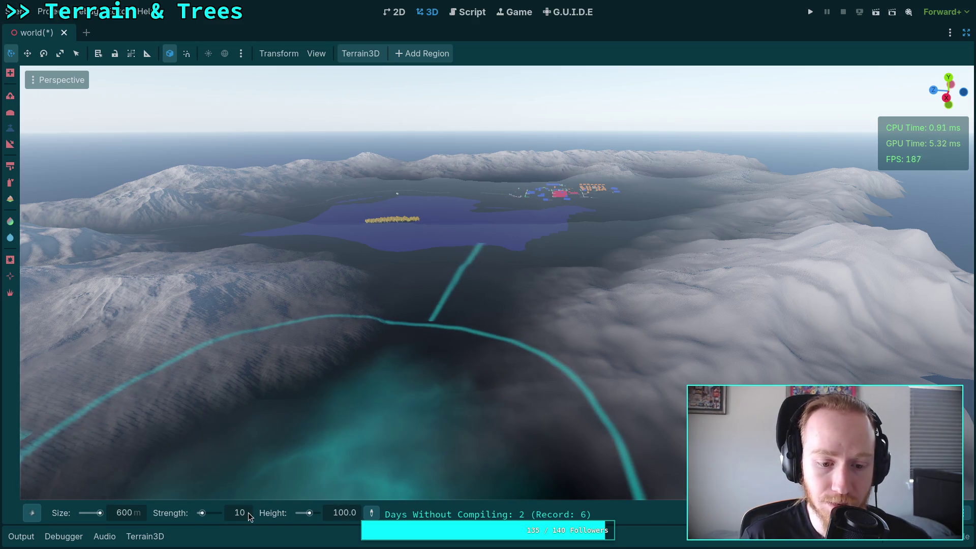
scroll(247, 514, up, 5)
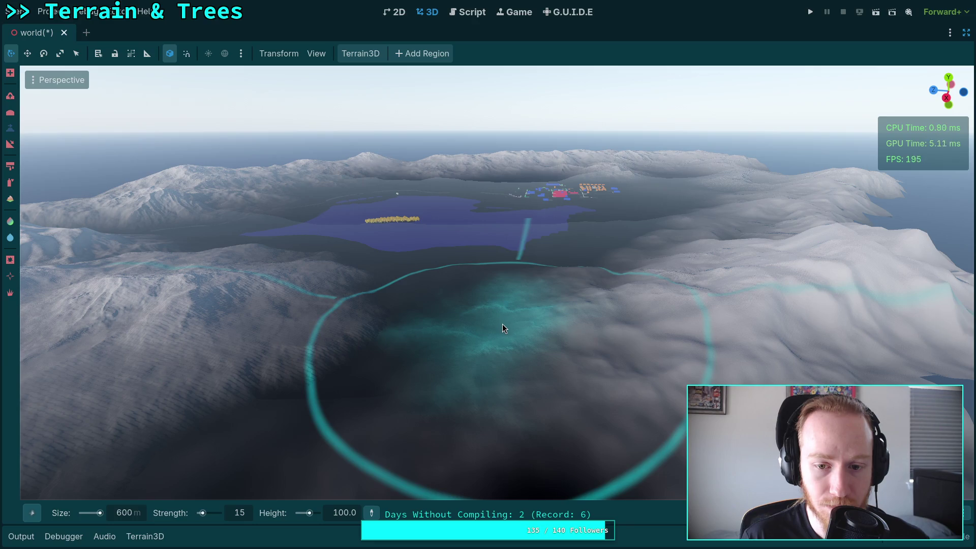
drag(503, 324, 486, 375)
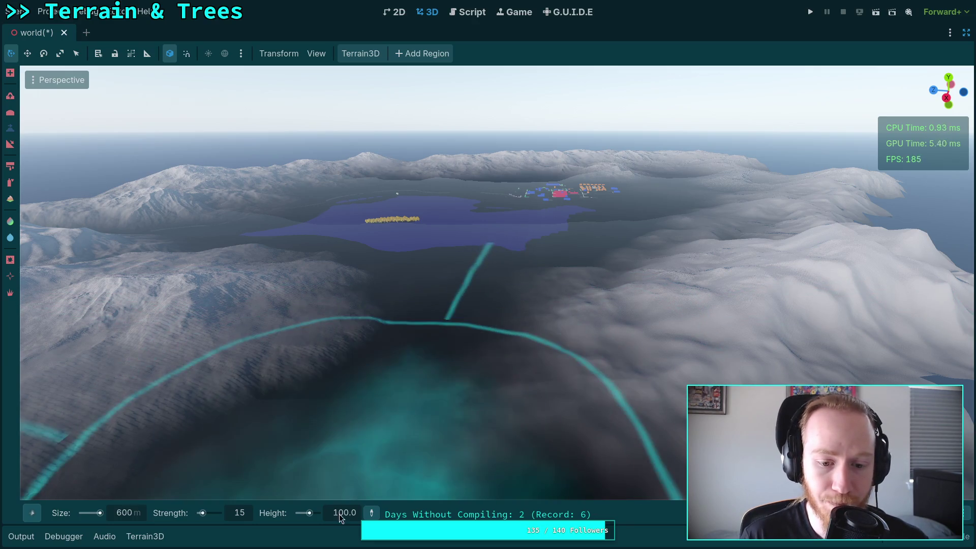
text(50)
key(Return)
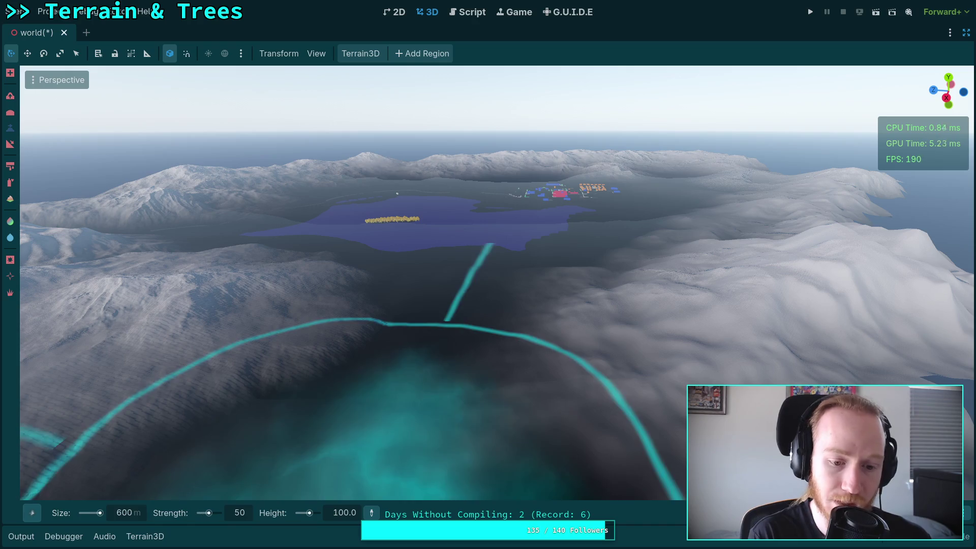
drag(492, 332, 548, 411)
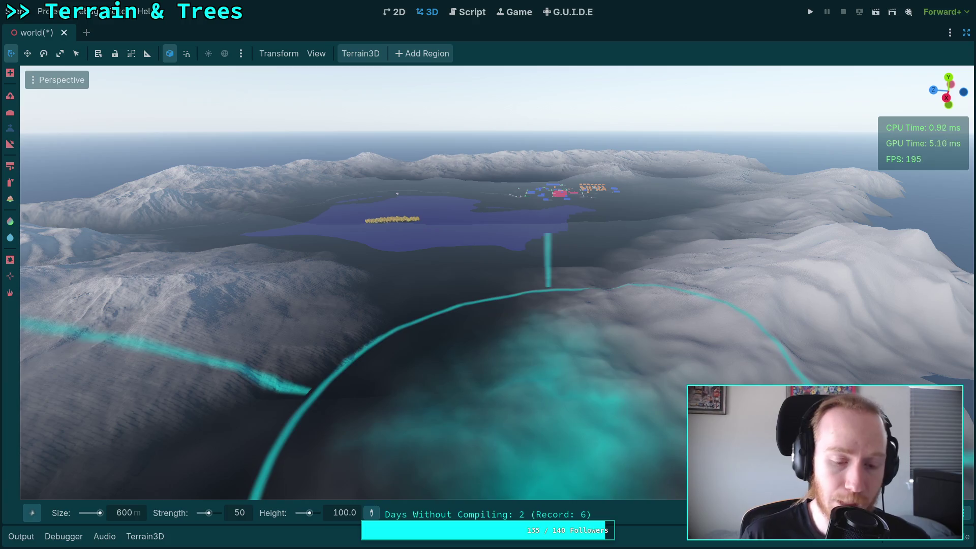
key(ctrl+z)
Reshape the basin with a 700 m, strength-70 brush, undoing the unwanted raises.
drag(139, 513, 139, 508)
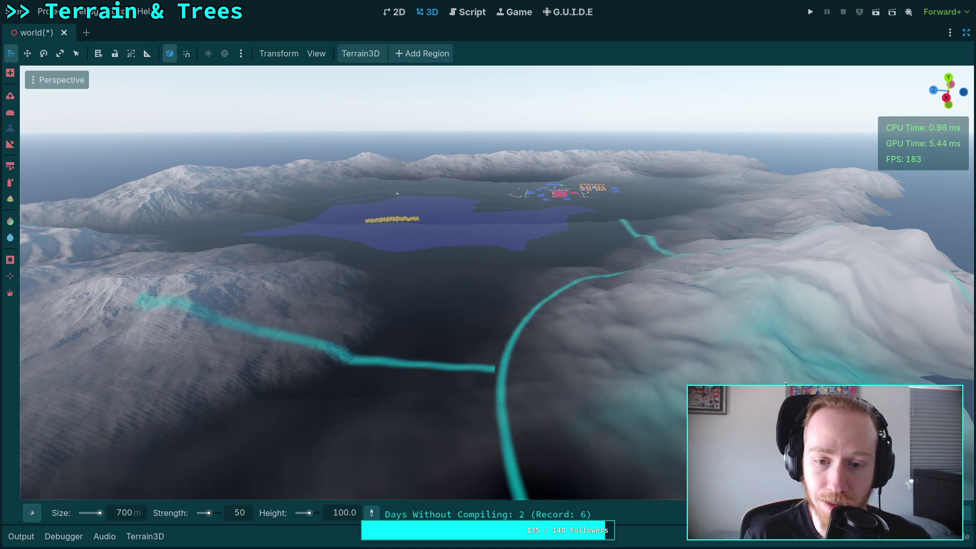
mouse_move(524, 336)
mouse_down()
mouse_move(610, 393)
mouse_move(597, 389)
mouse_up()
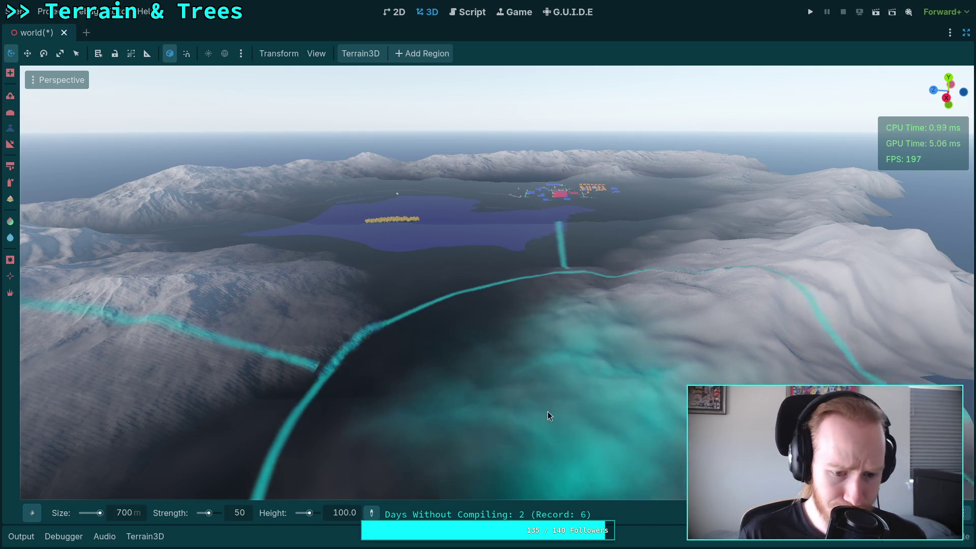
key(ctrl+z)
click(242, 514)
text(70)
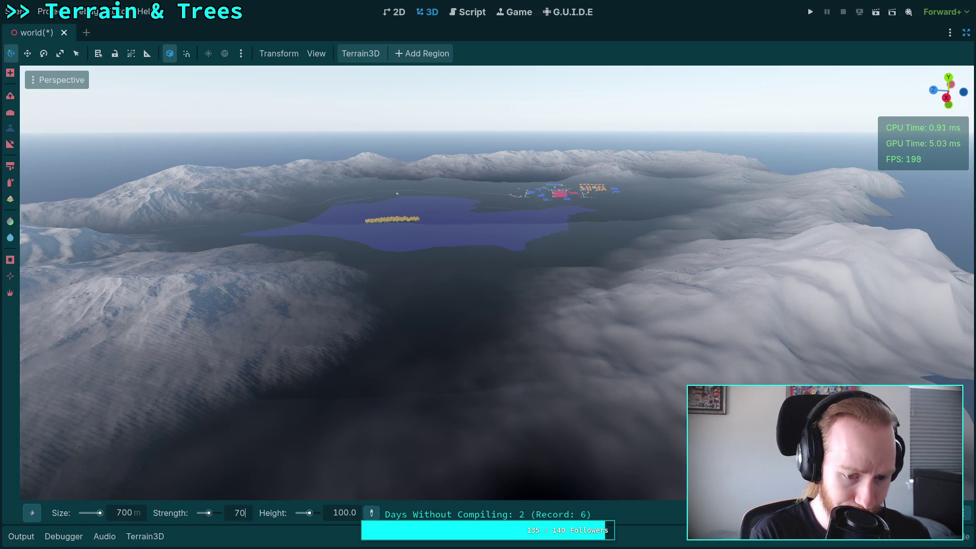
mouse_move(473, 371)
mouse_down()
mouse_move(509, 322)
mouse_move(550, 390)
mouse_up()
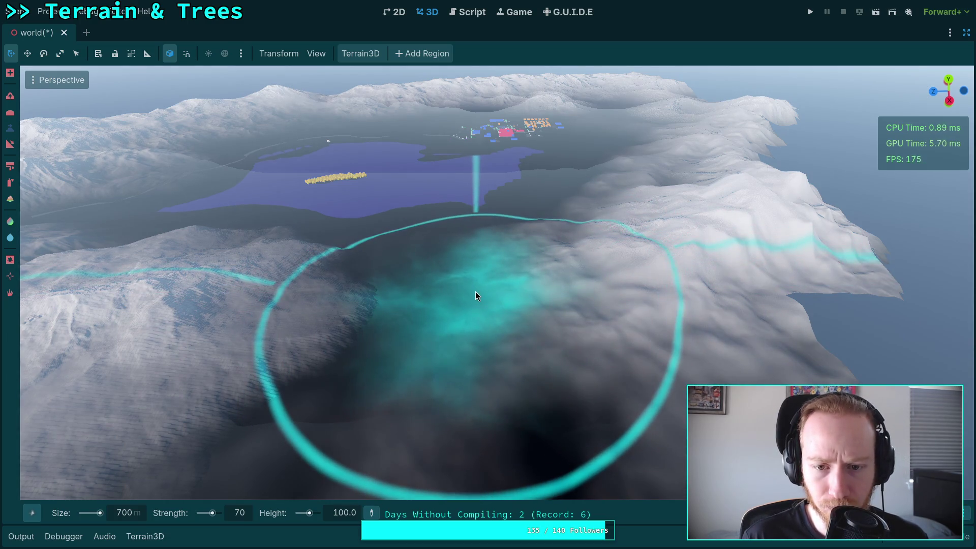
key(ctrl+z)
drag(476, 296, 475, 296)
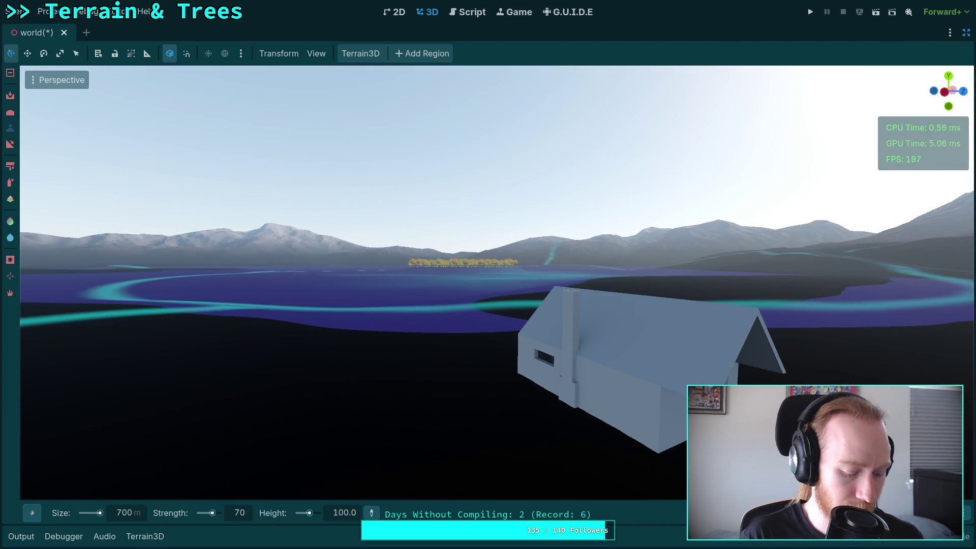
Set brush strength to 80 and raise a bump in the terrain beside the lake.
click(244, 514)
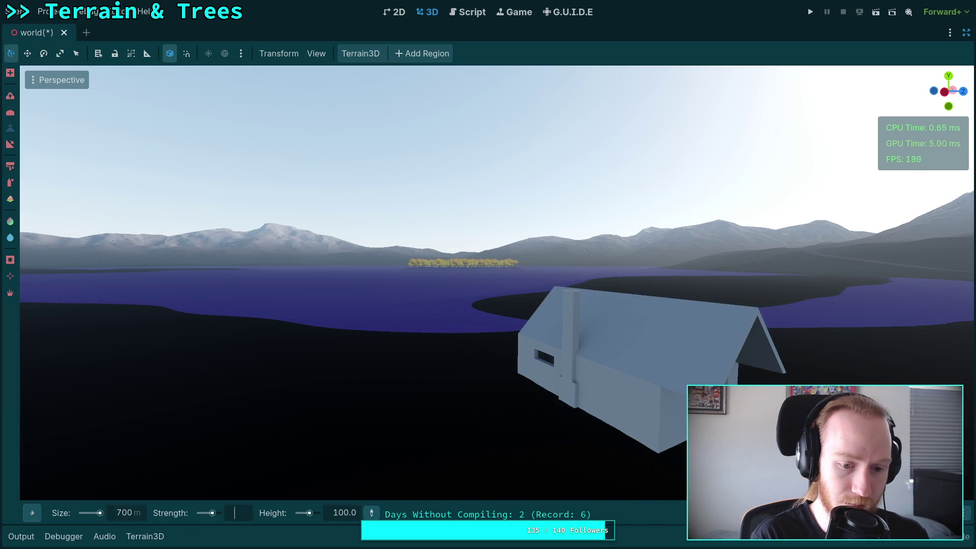
text(80)
key(Return)
key(w)
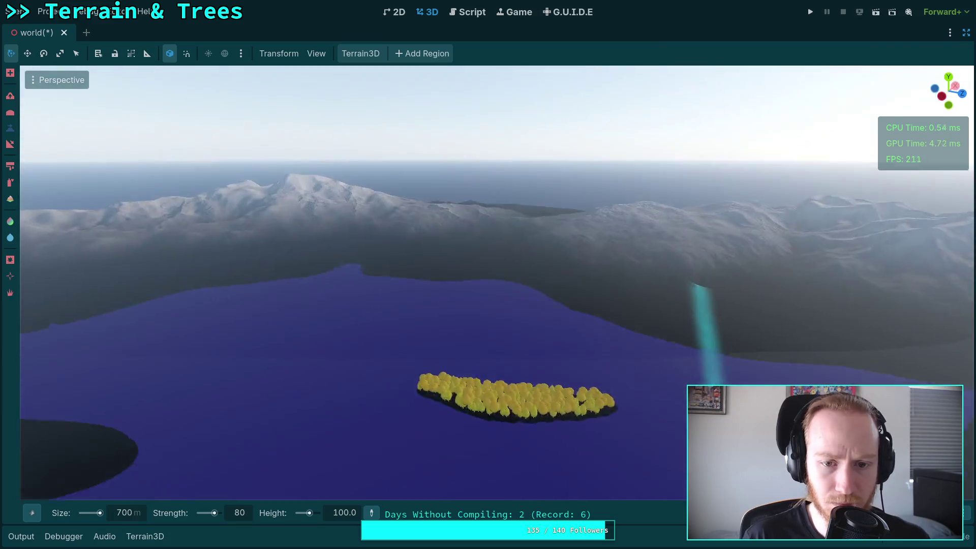
key(w)
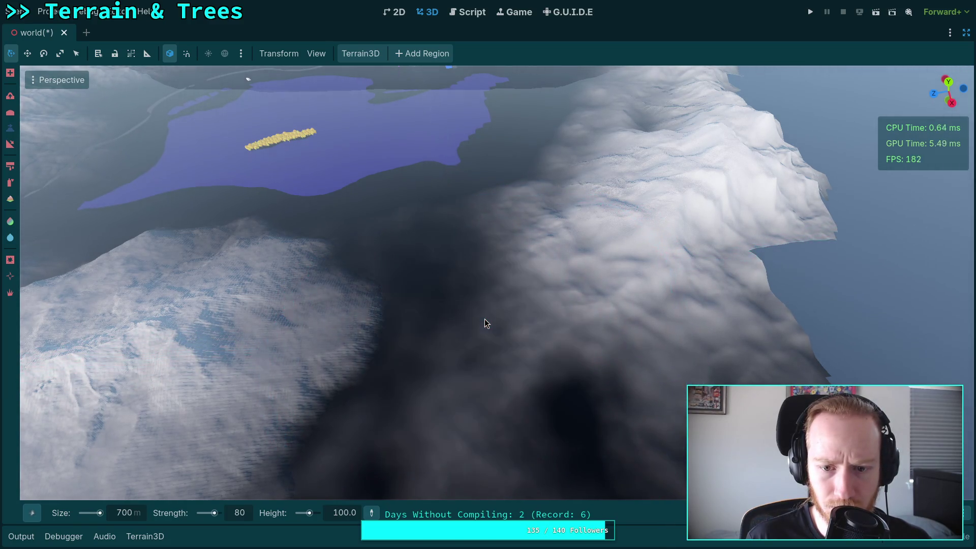
drag(485, 318, 507, 322)
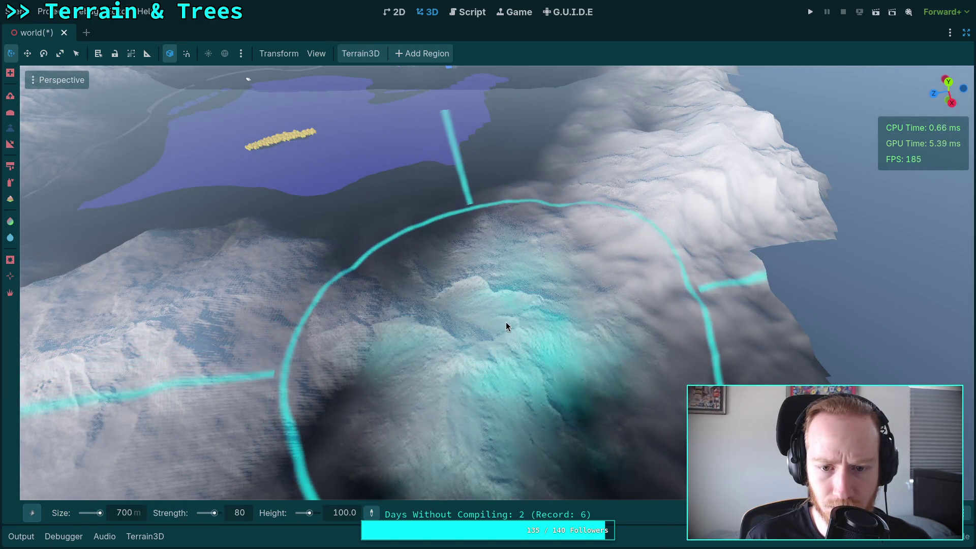
key(s)
key(f)
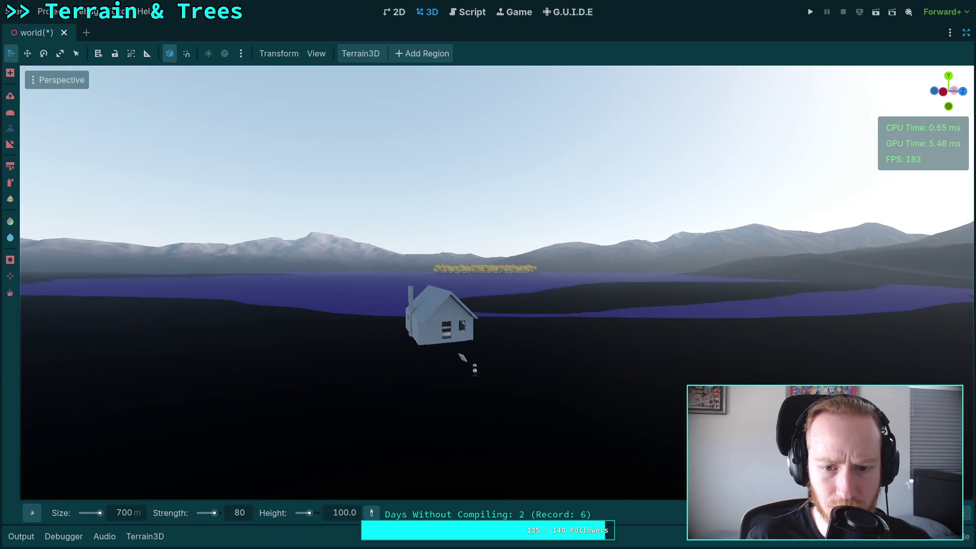
key(ctrl)
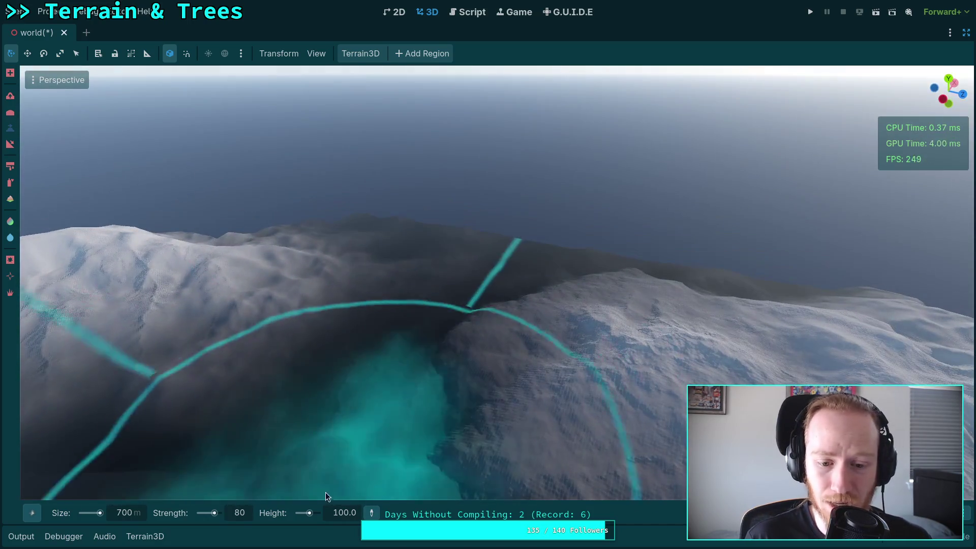
Set the brush height to 300.0 and enter a new strength value.
click(245, 512)
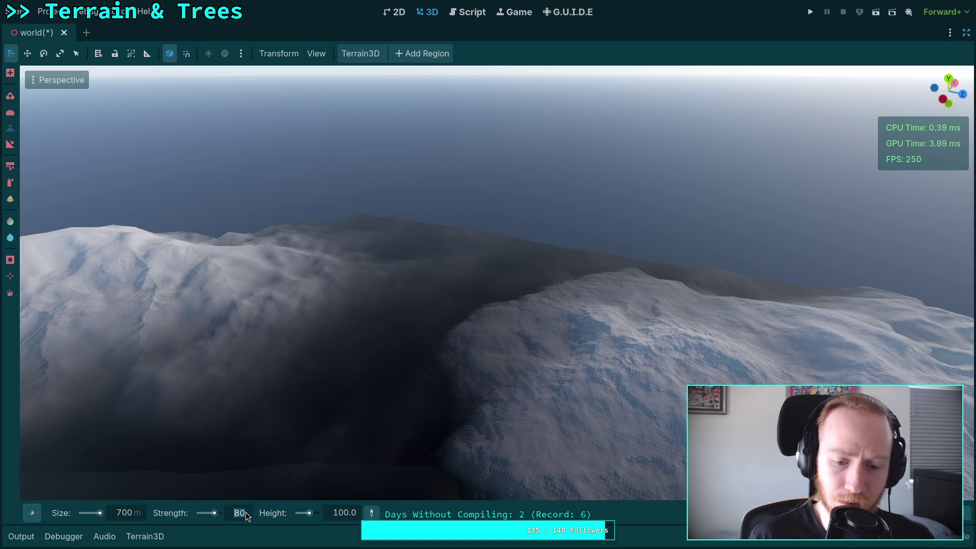
click(346, 515)
text(150)
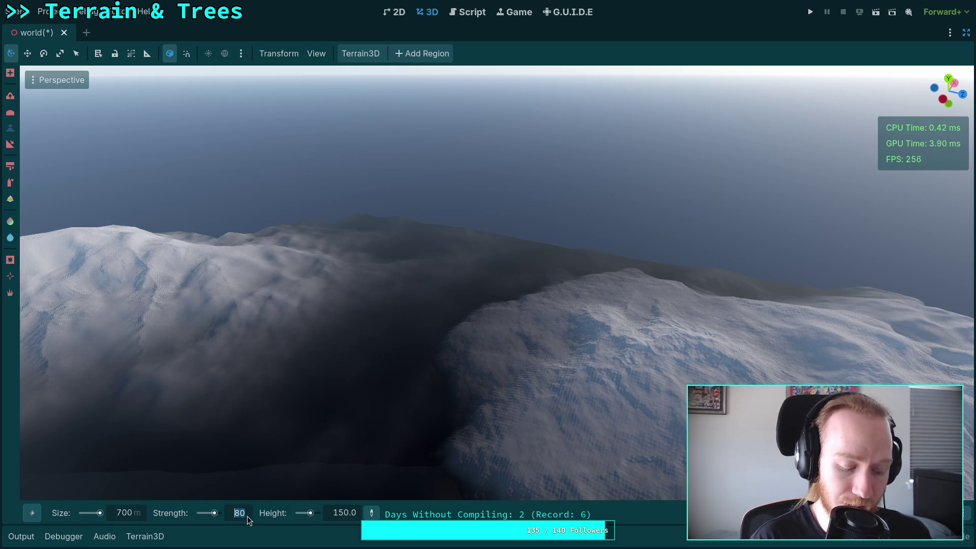
click(347, 519)
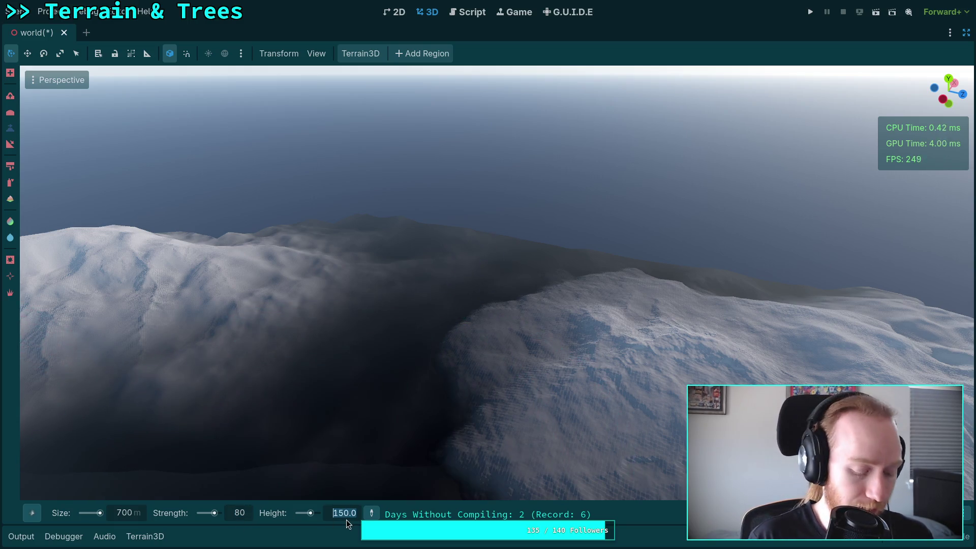
text(400)
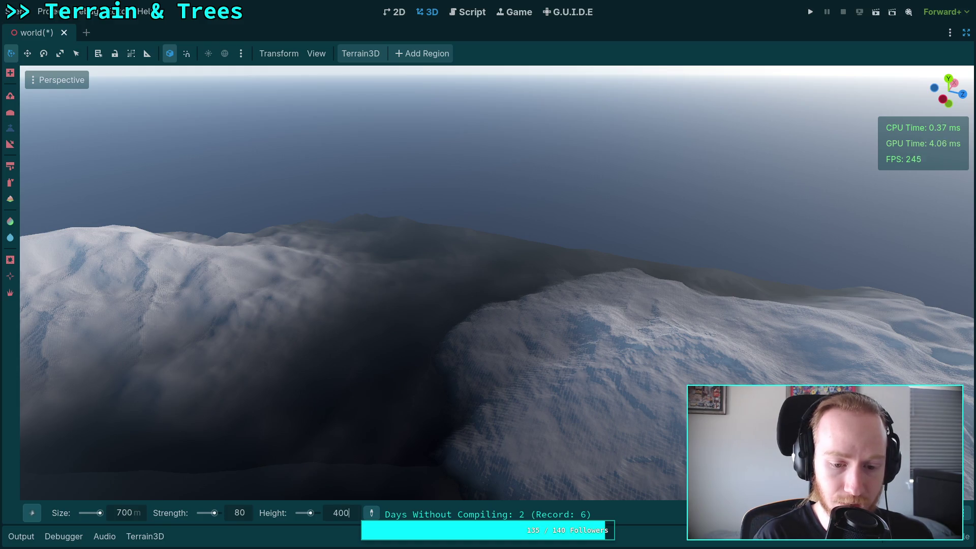
text(0)
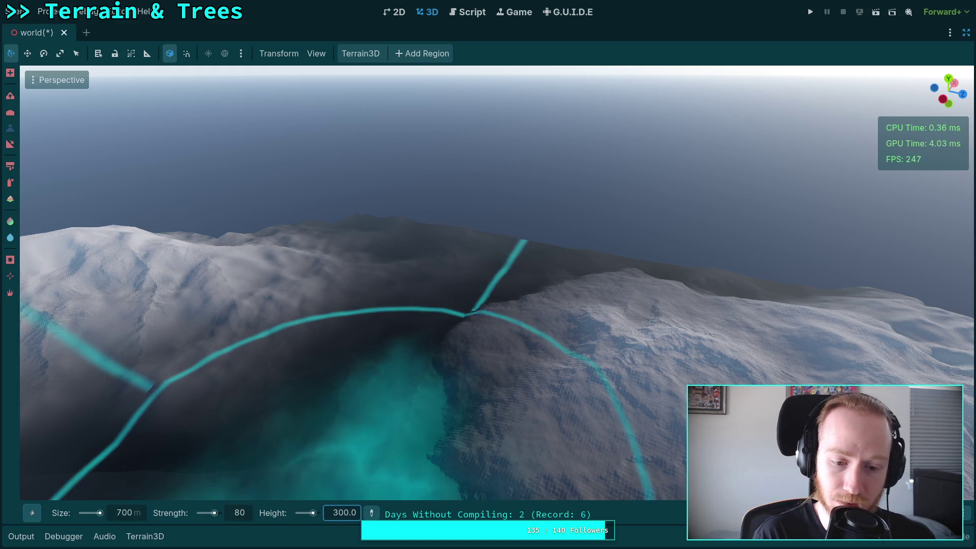
click(249, 519)
text(20)
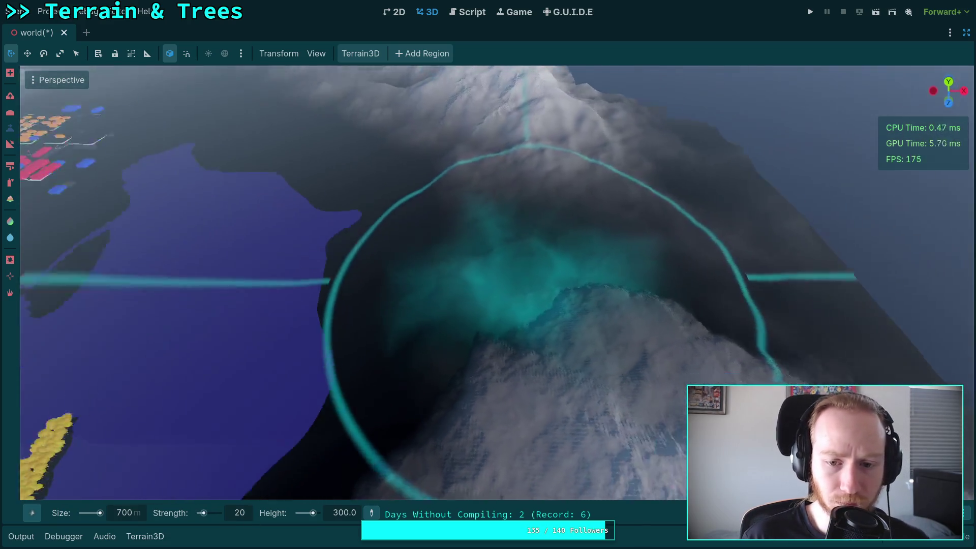
Set strength to 25 and lower the terrain inside the brush circle in the valley.
mouse_move(539, 315)
mouse_down()
mouse_move(404, 382)
mouse_move(485, 321)
mouse_up()
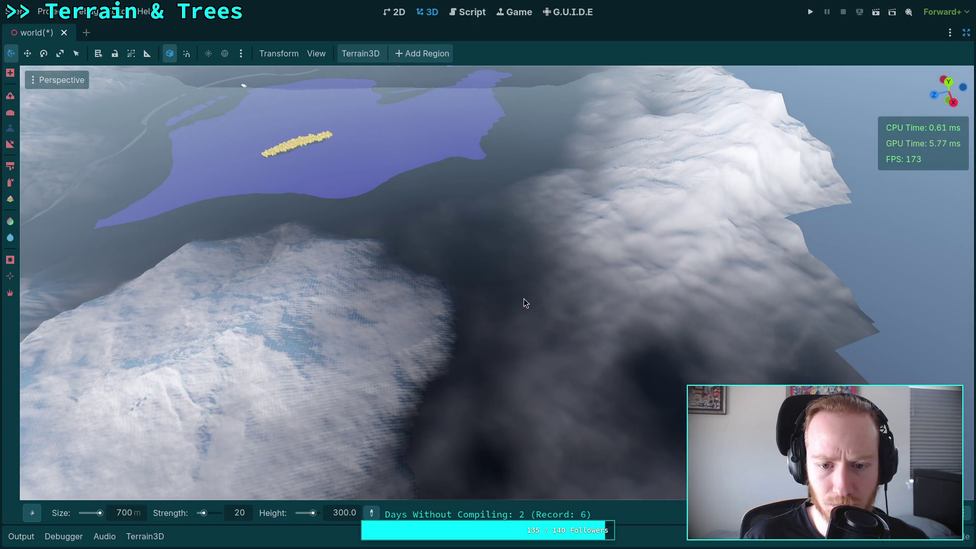
mouse_move(524, 302)
mouse_down()
mouse_move(524, 239)
mouse_move(514, 291)
mouse_move(524, 315)
mouse_up()
key(ctrl)
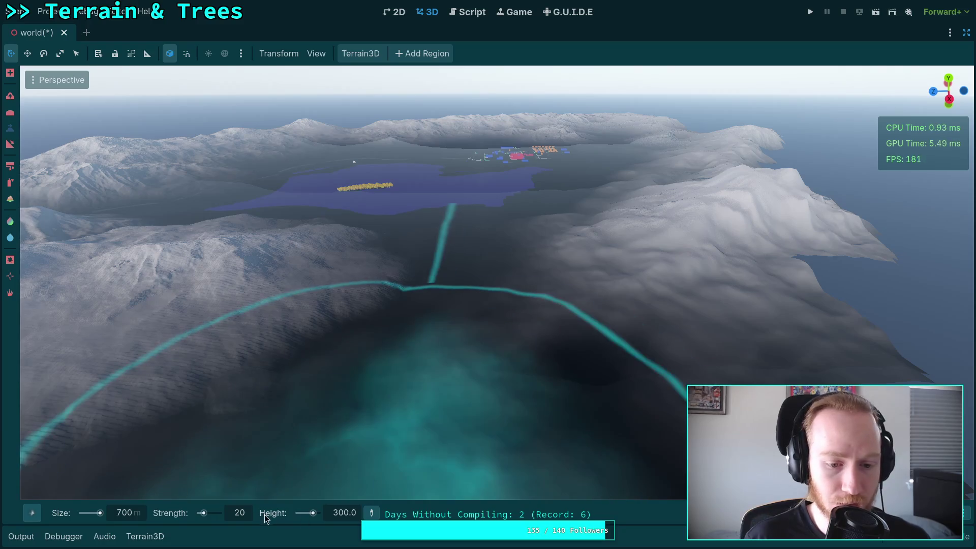
text(25)
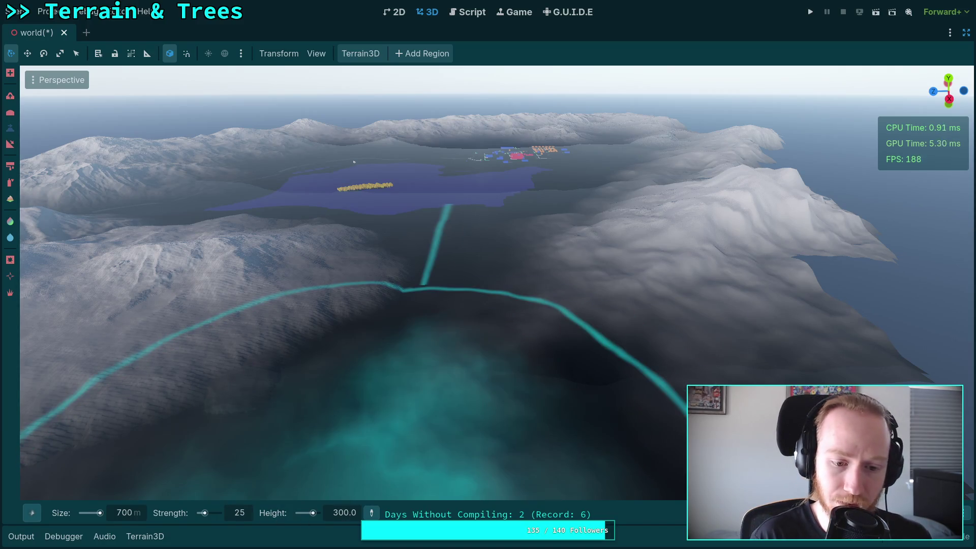
mouse_move(475, 333)
mouse_down()
mouse_move(486, 311)
mouse_move(471, 303)
mouse_move(477, 309)
mouse_move(478, 244)
mouse_up()
key(e)
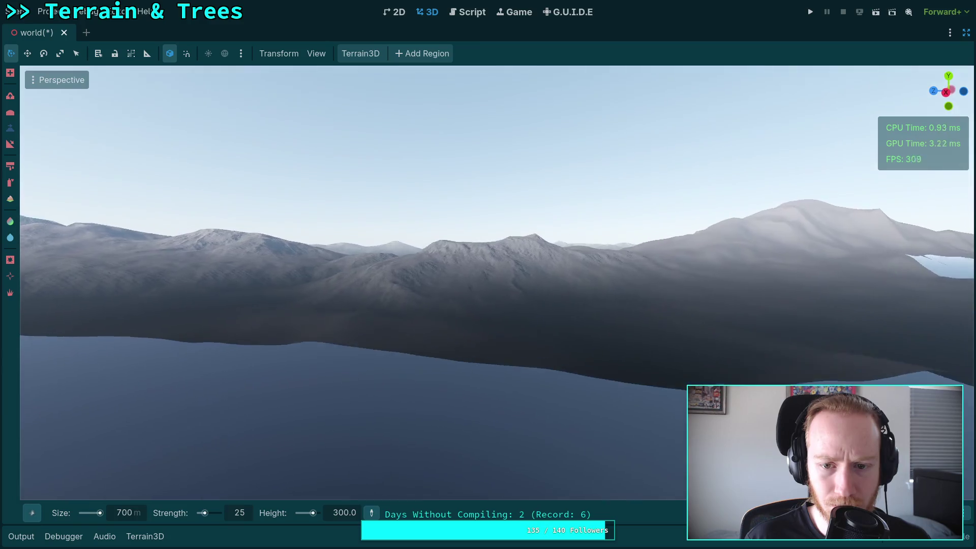
key(q)
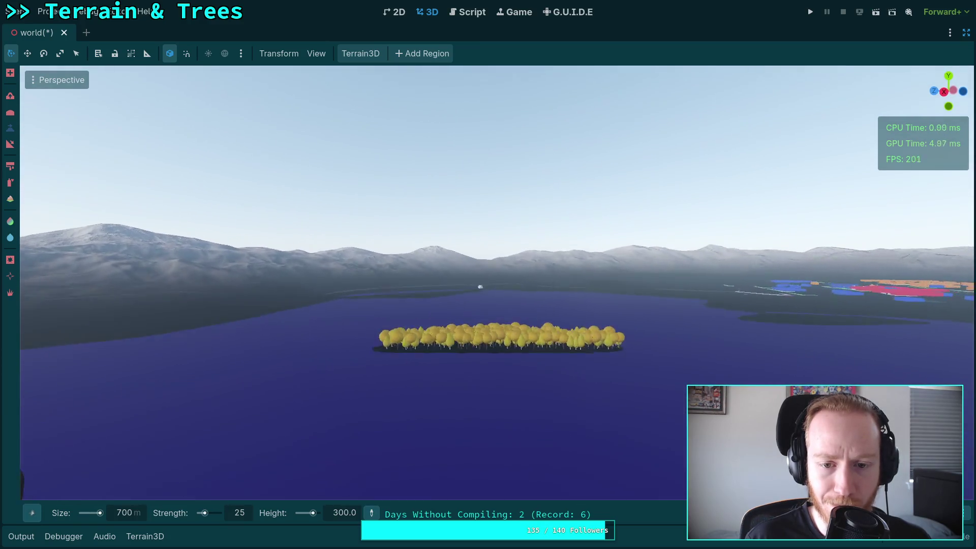
key(w)
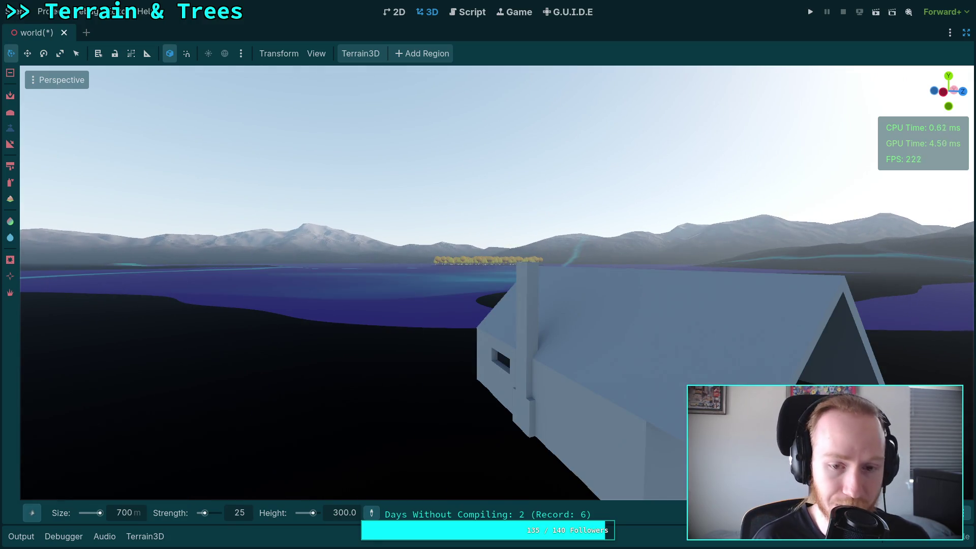
key(ctrl)
key(w)
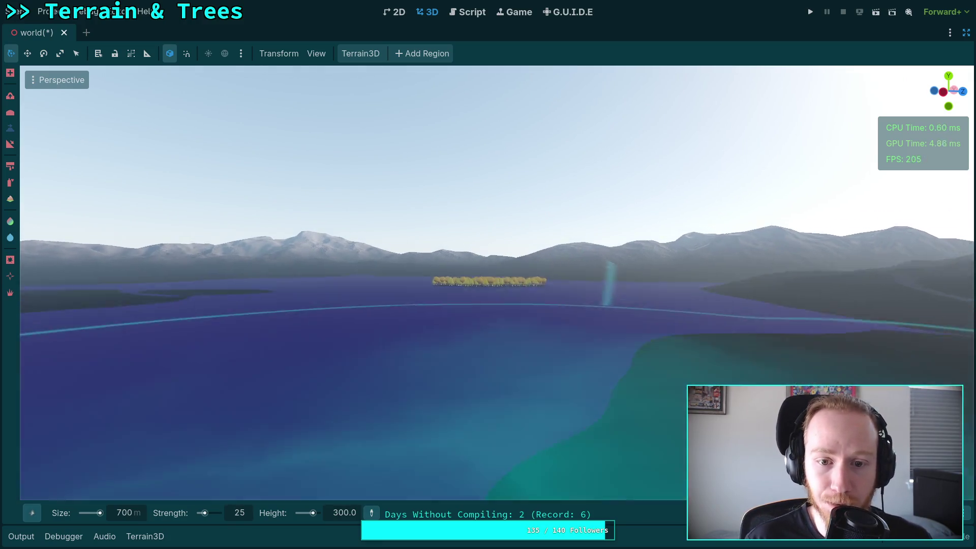
key(w)
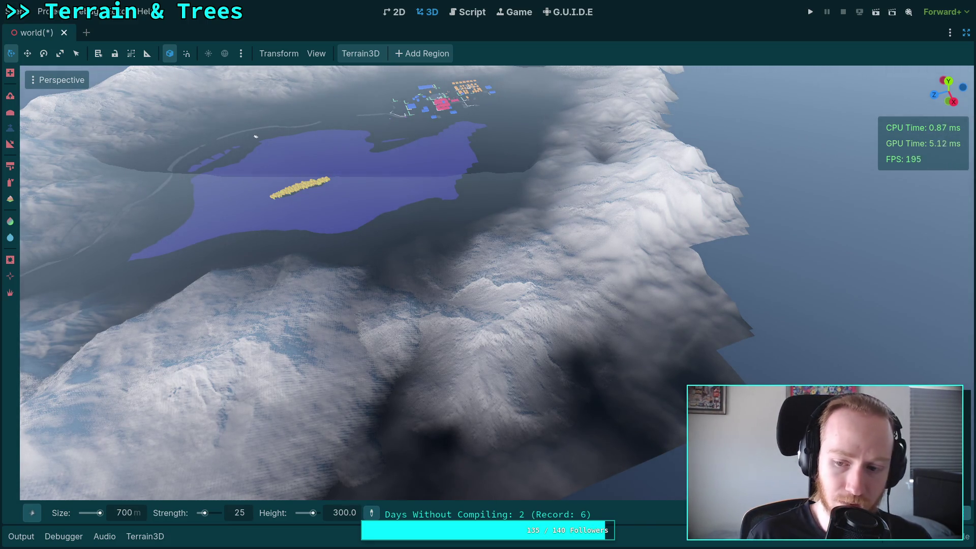
Lower the terrain beside the lake into a dark hollow and view the lowered area.
drag(562, 429, 567, 432)
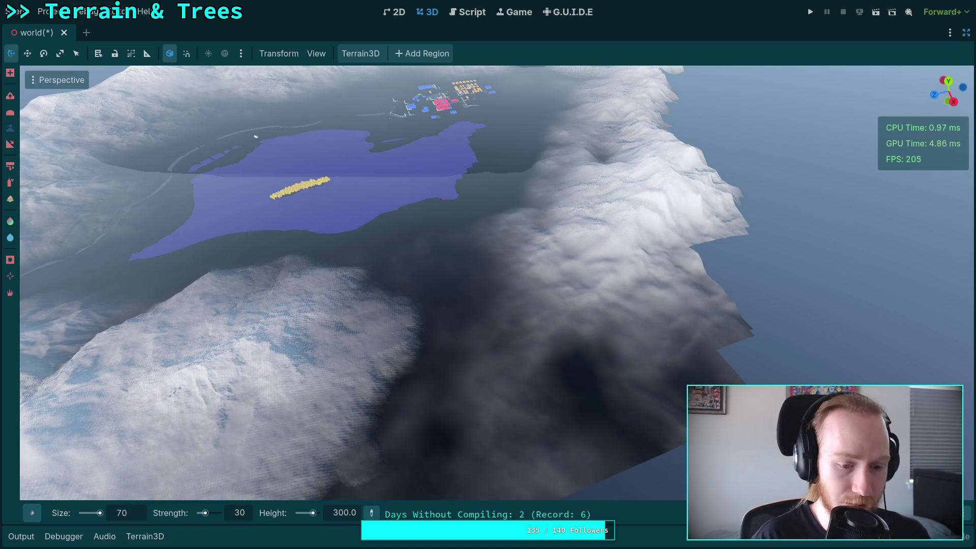
mouse_move(518, 322)
mouse_down()
mouse_move(524, 309)
mouse_move(482, 296)
mouse_move(506, 365)
mouse_move(521, 305)
mouse_move(506, 264)
mouse_move(478, 256)
mouse_move(501, 253)
mouse_up()
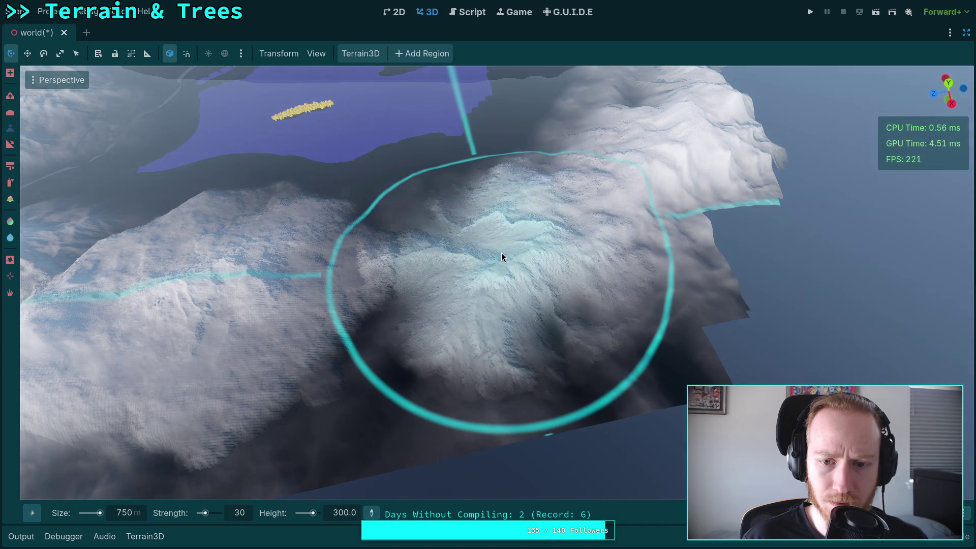
Fly down to lake level, then over the lake, tree island and snowy mountains.
scroll(501, 252, down, 5)
key(w)
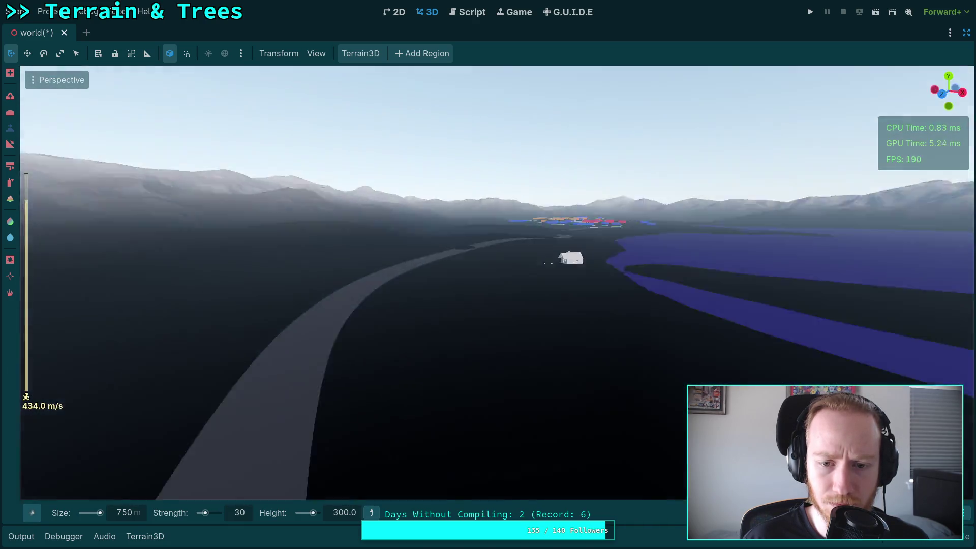
scroll(501, 252, down, 3)
scroll(501, 253, down, 8)
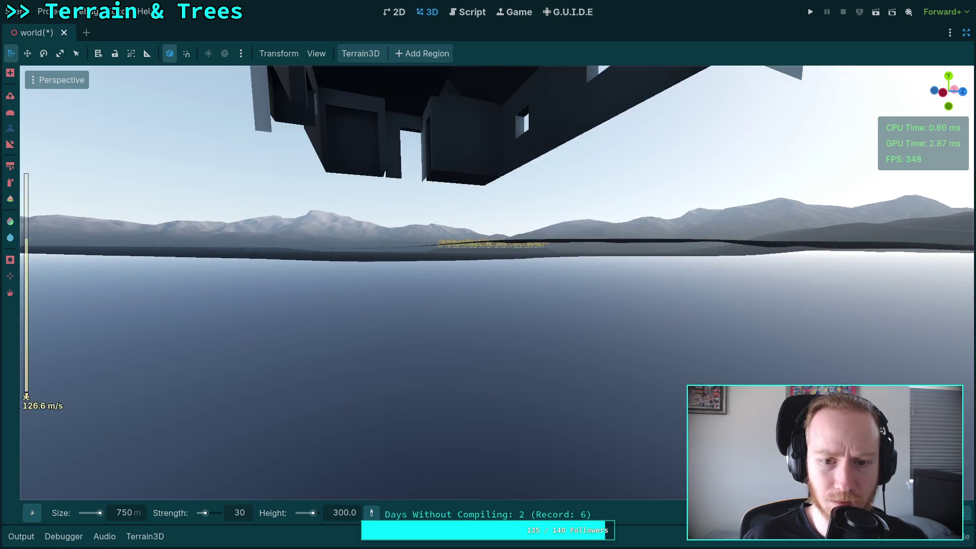
key(w)
key(s)
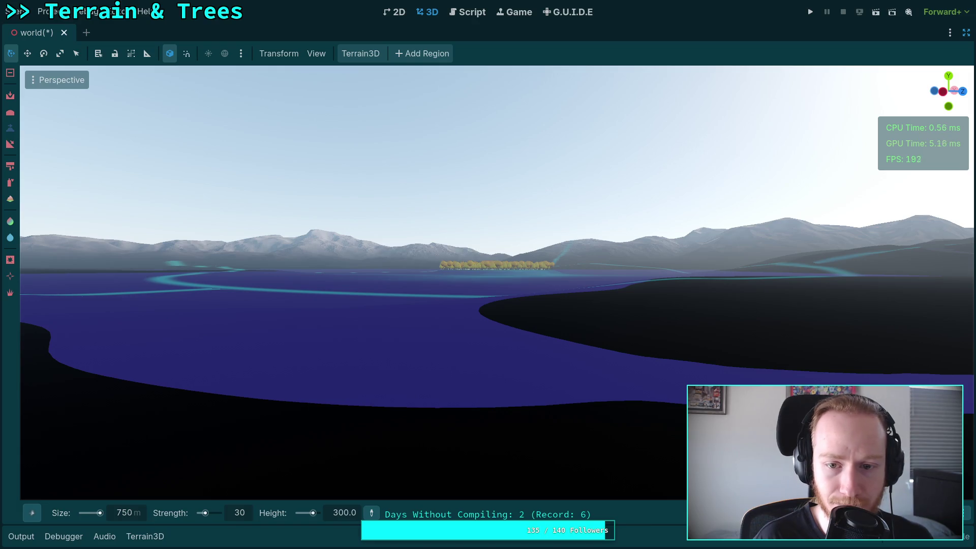
key(w)
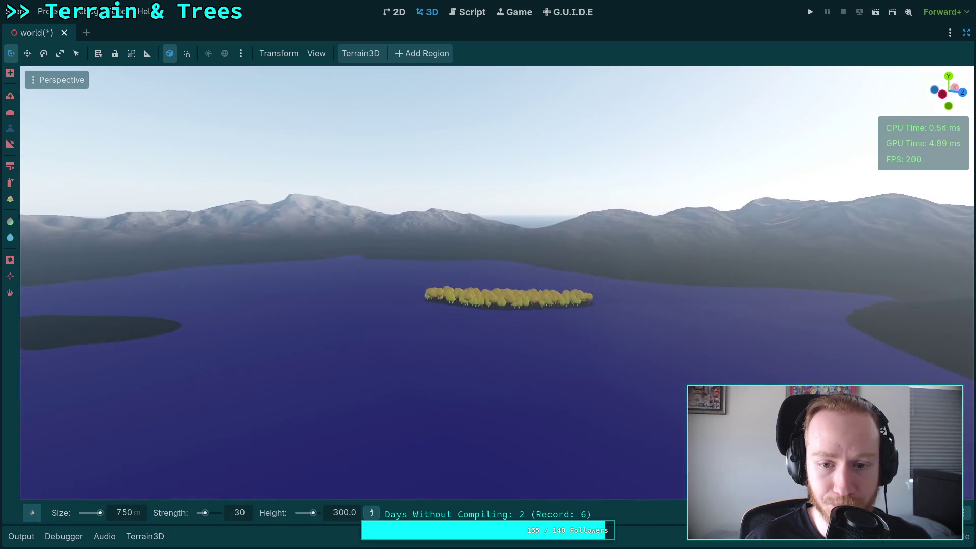
key(w)
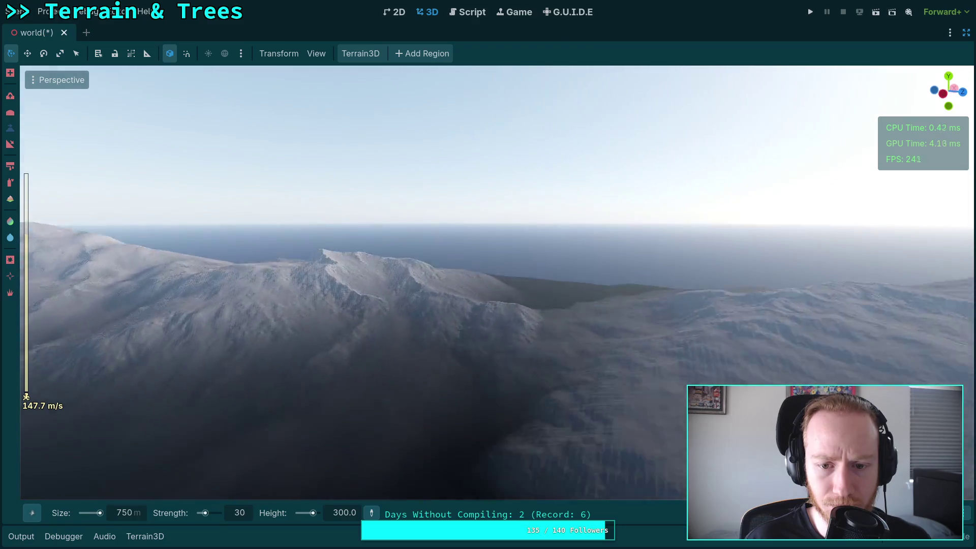
key(w)
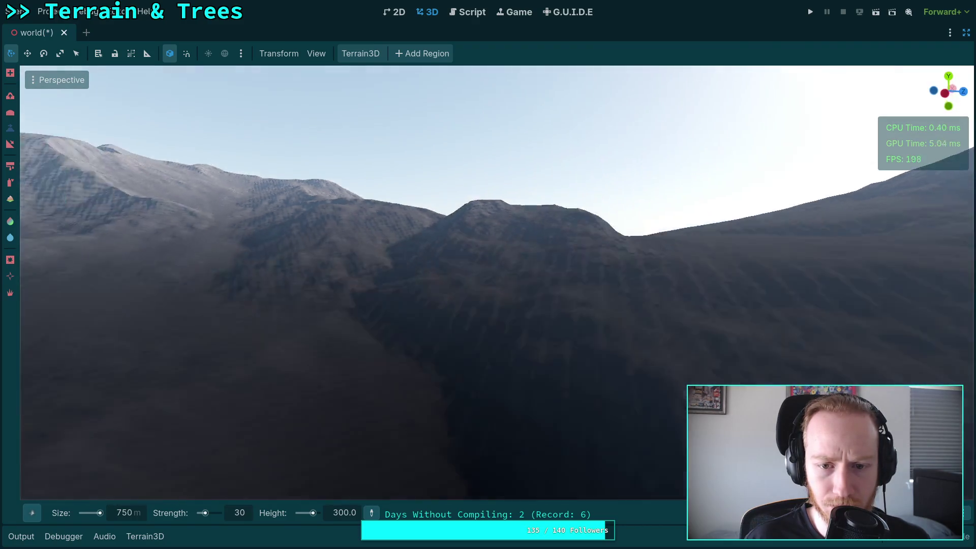
key(s)
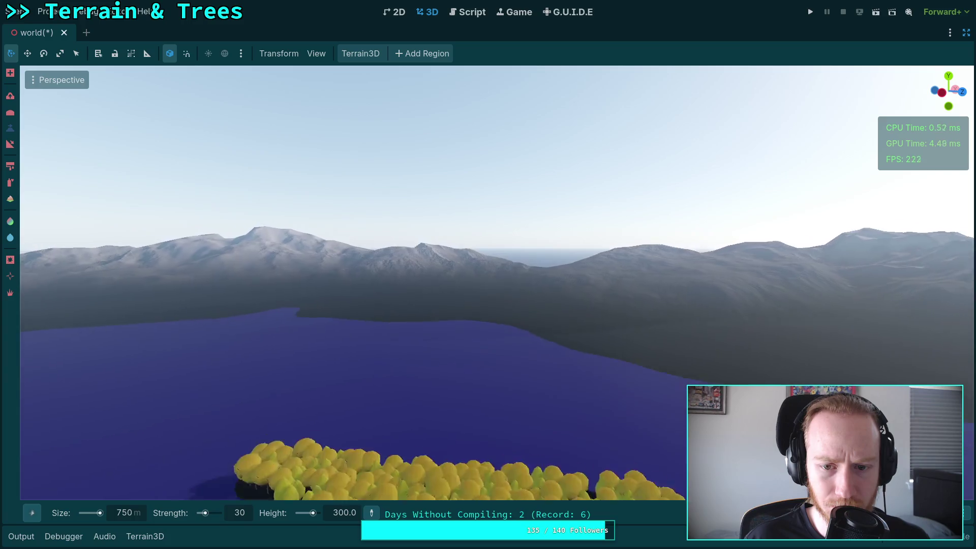
scroll(488, 275, up, 3)
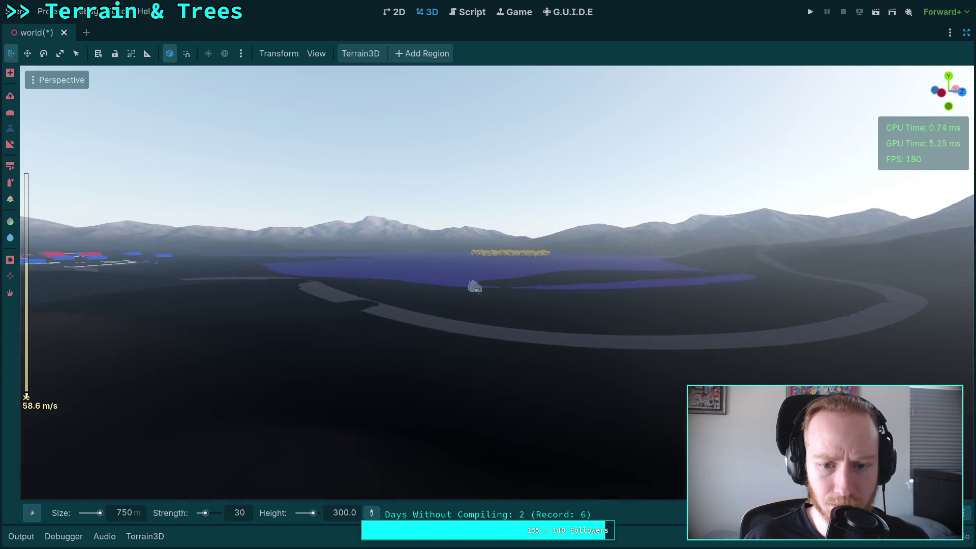
Fly back to the house front and centre the lake view in the gable window.
key(w)
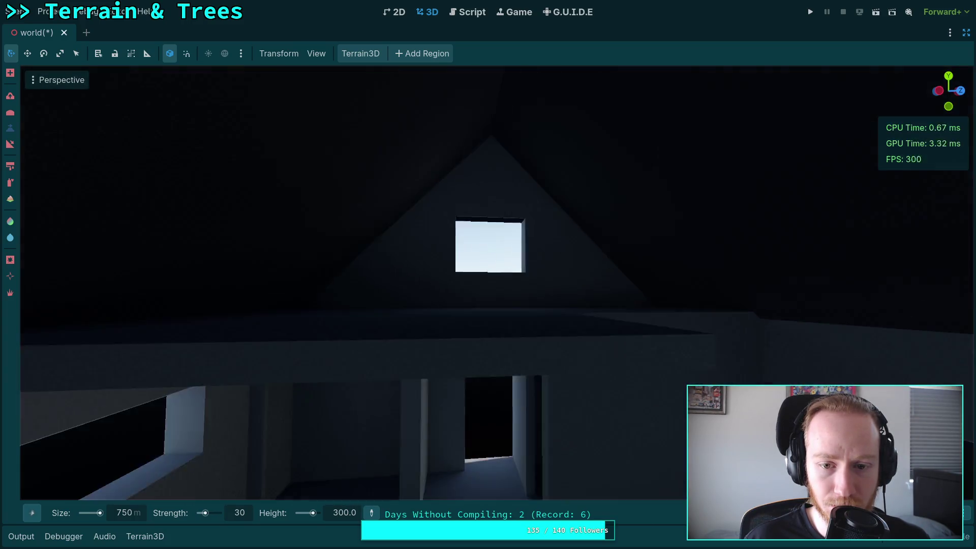
key(w)
key(w)
scroll(488, 275, down, 8)
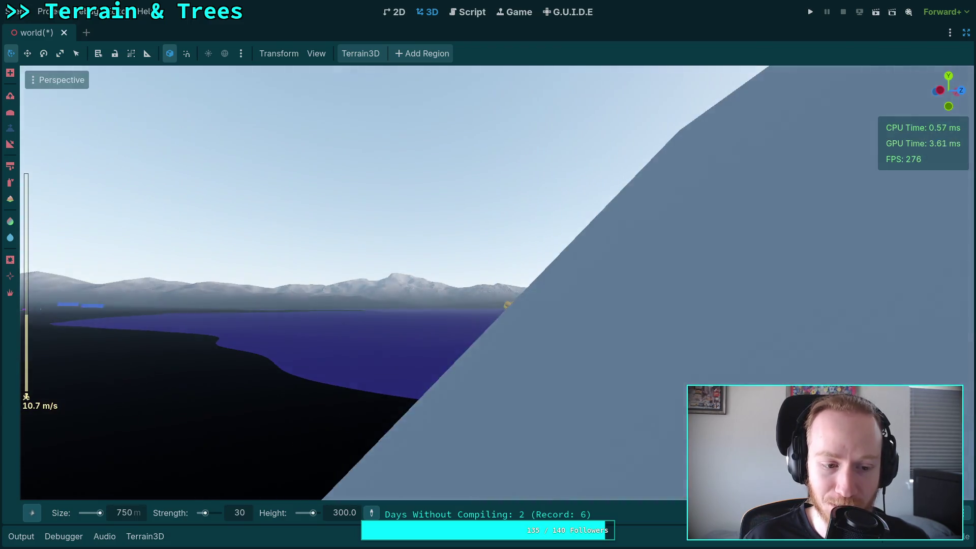
key(d)
scroll(488, 274, down, 2)
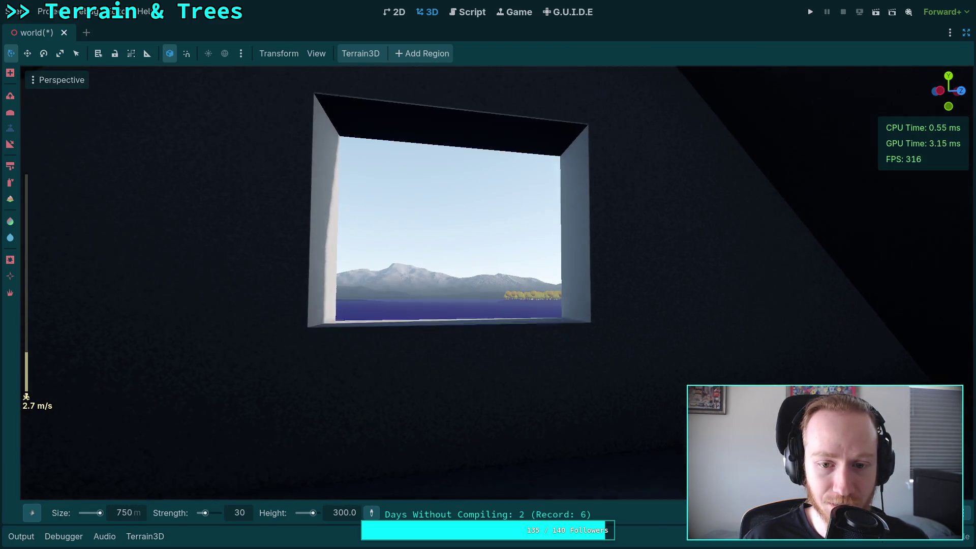
key(w)
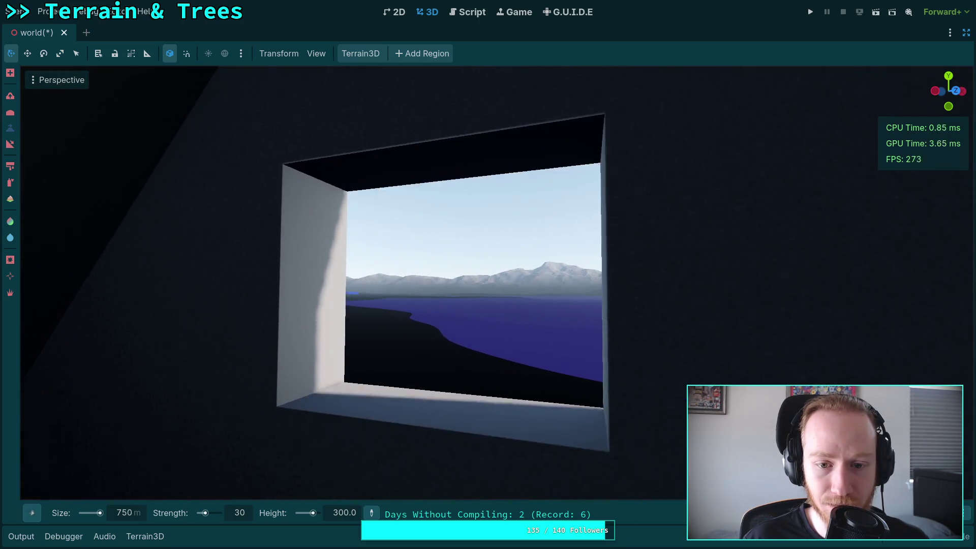
key(d)
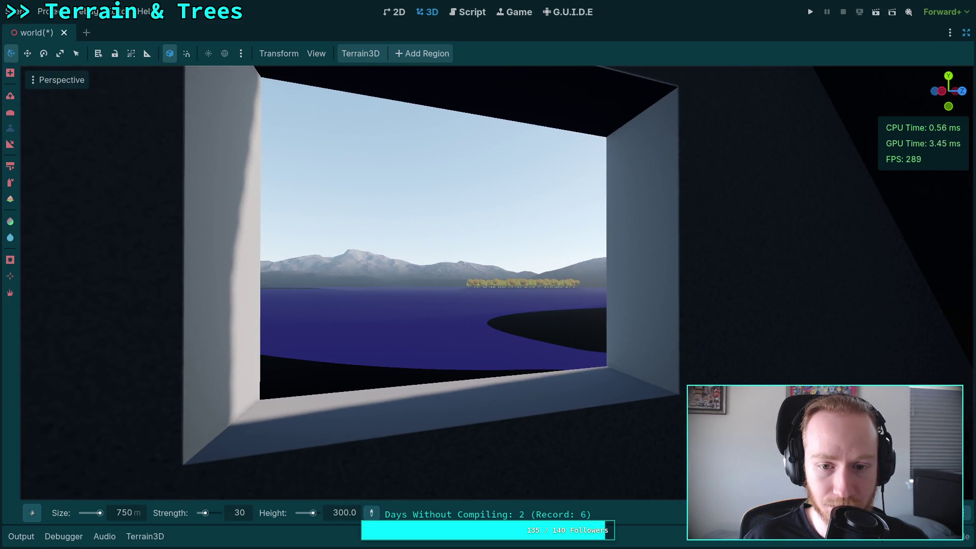
key(ctrl)
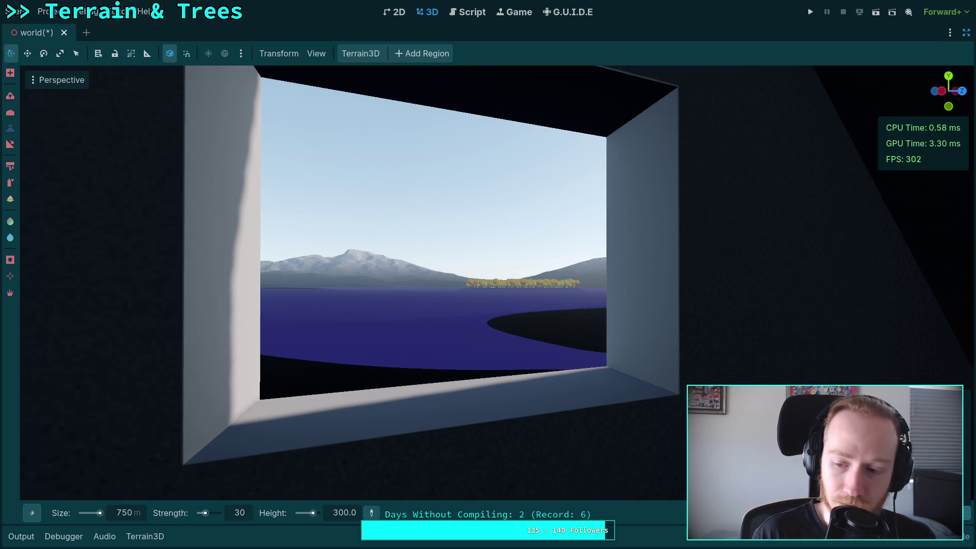
Fly out over the lake and raise a snowy peak with the 750 m brush.
key(w)
scroll(488, 275, up, 5)
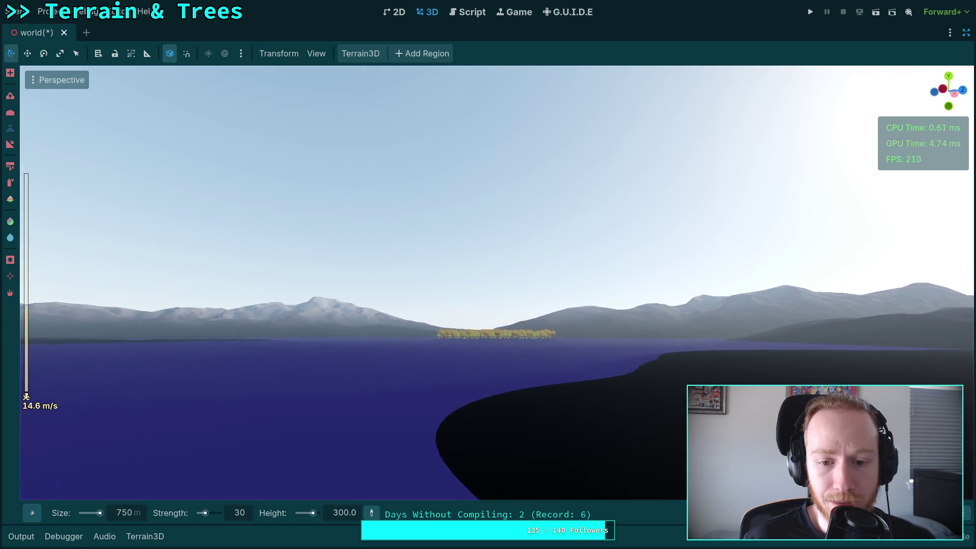
scroll(488, 274, up, 20)
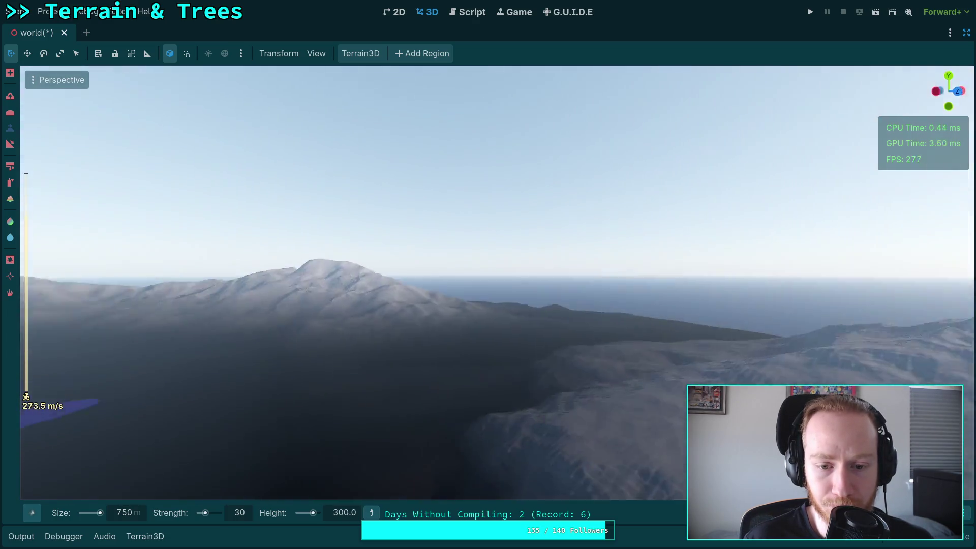
mouse_move(458, 295)
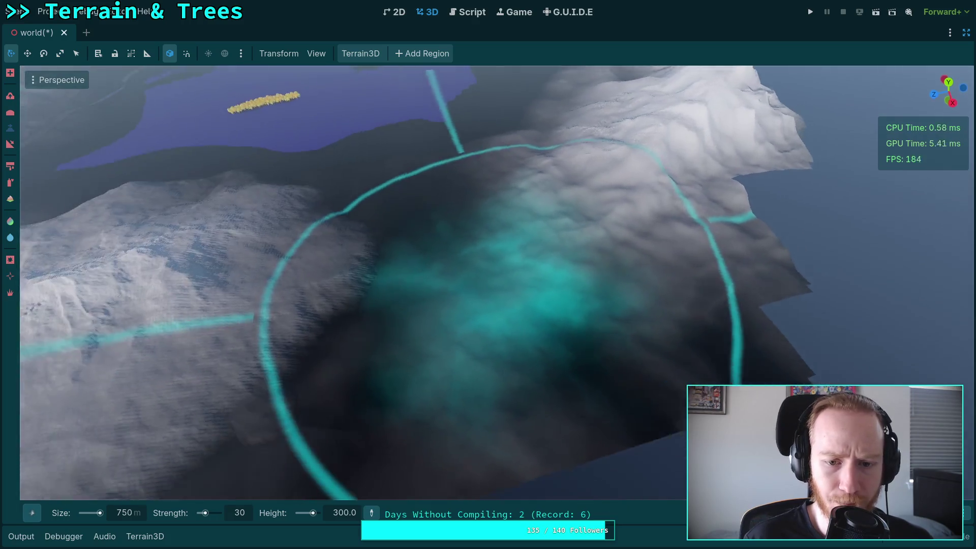
scroll(478, 260, up, 2)
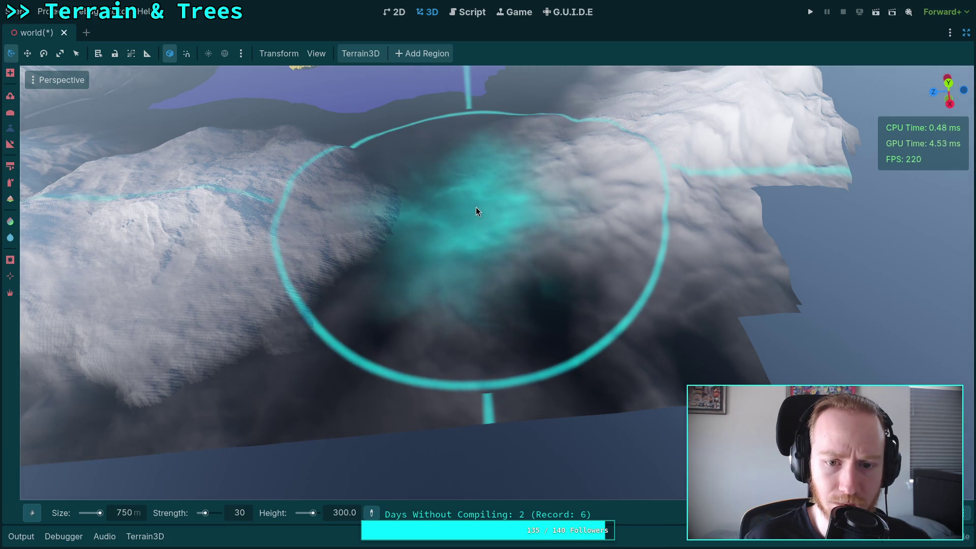
click(475, 208)
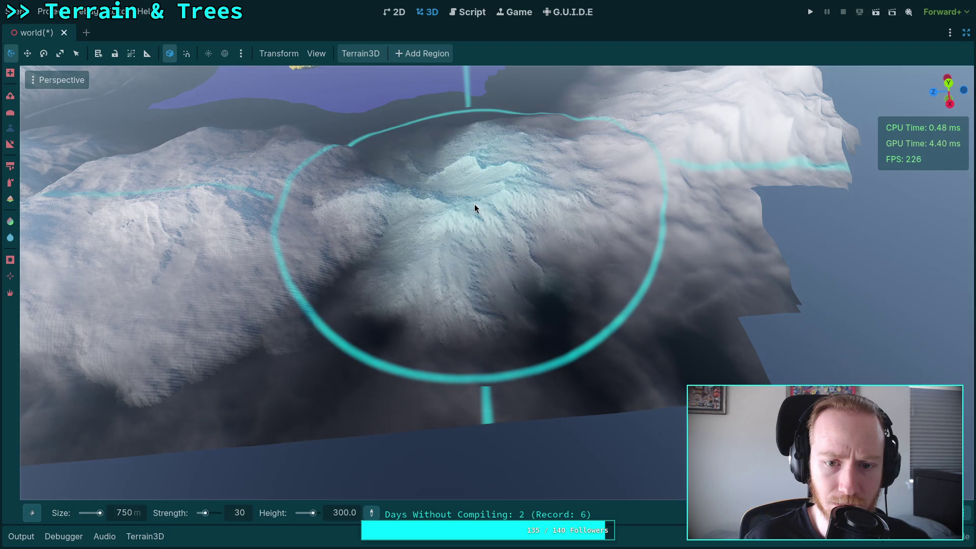
Fly back across the lake into the house to check the window view.
key(w)
scroll(488, 274, down, 3)
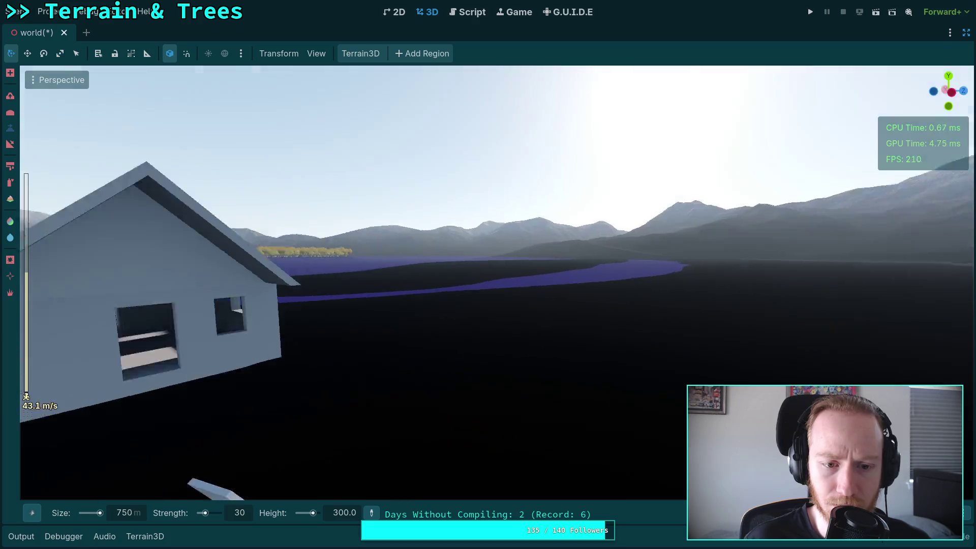
scroll(488, 274, down, 5)
scroll(488, 274, down, 5)
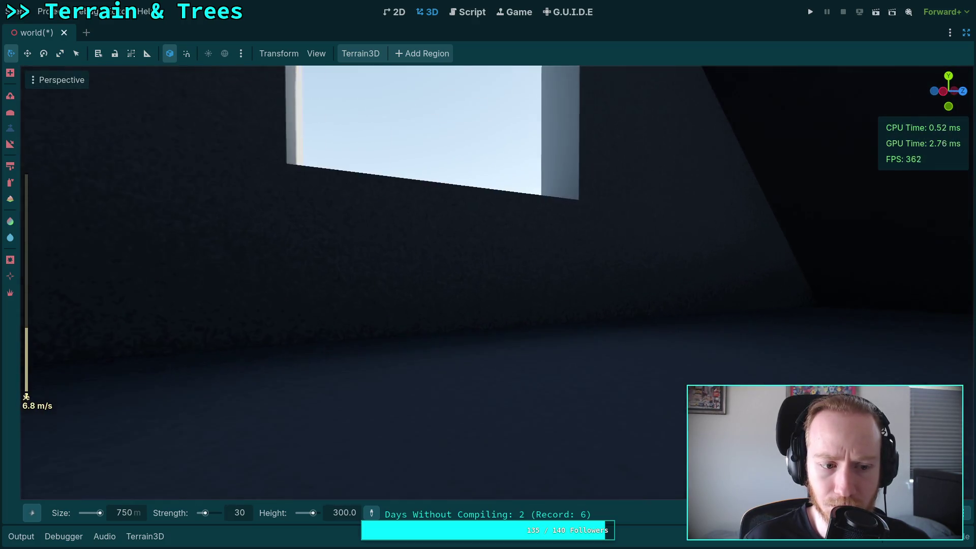
scroll(489, 274, down, 3)
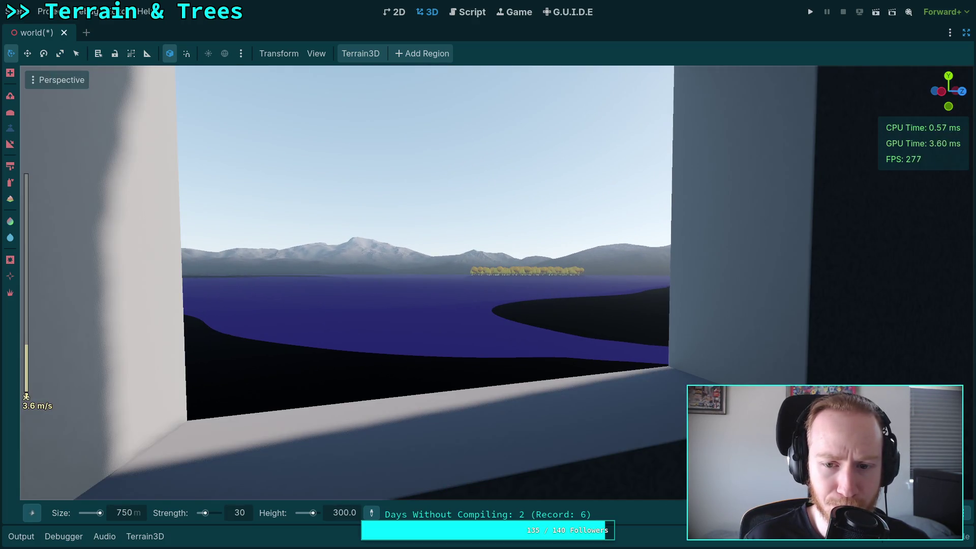
ctrl+click(488, 279)
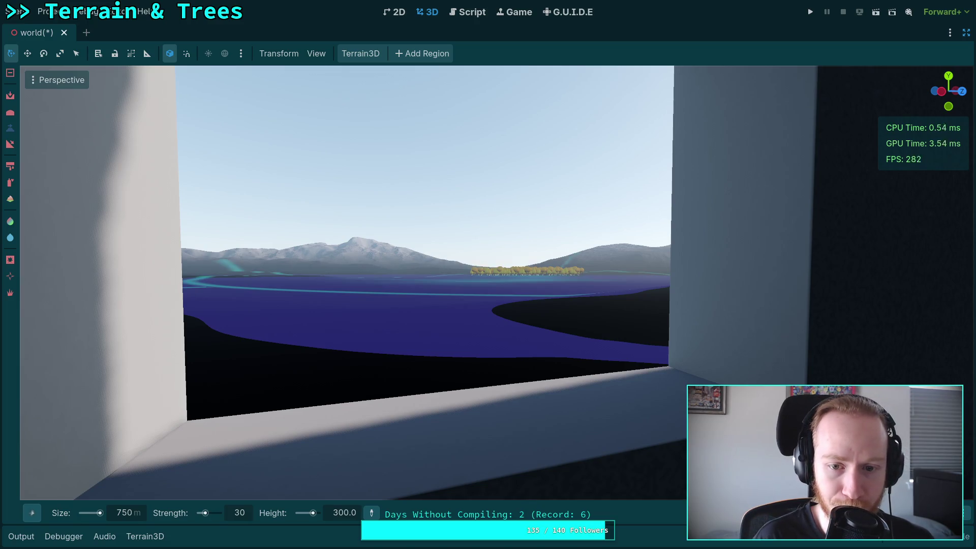
Fly forward through the window over the lake toward the snowy ridge.
key(w)
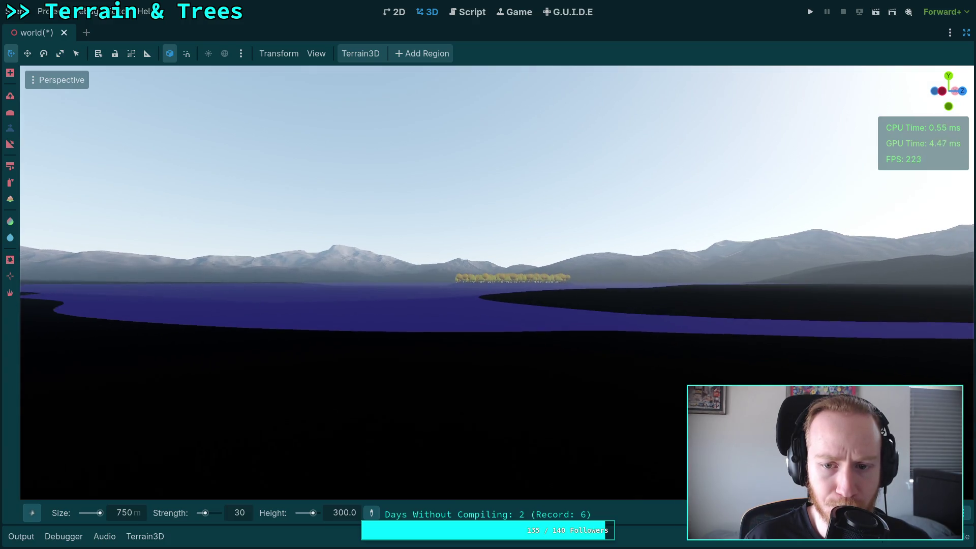
scroll(488, 275, up, 10)
scroll(489, 274, up, 15)
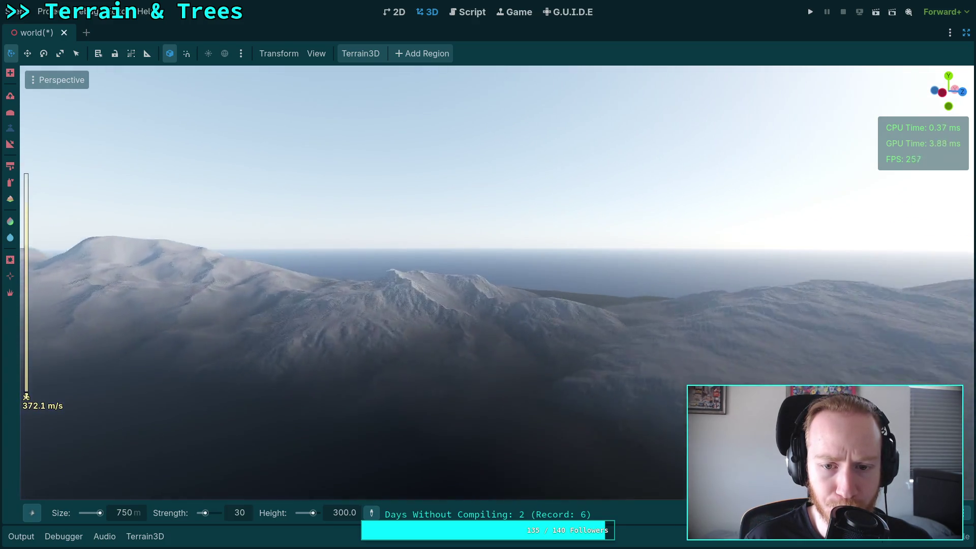
Toggle the sculpted ridge off with Ctrl+Z and back on with Ctrl+Shift+Z, comparing from above.
key(w)
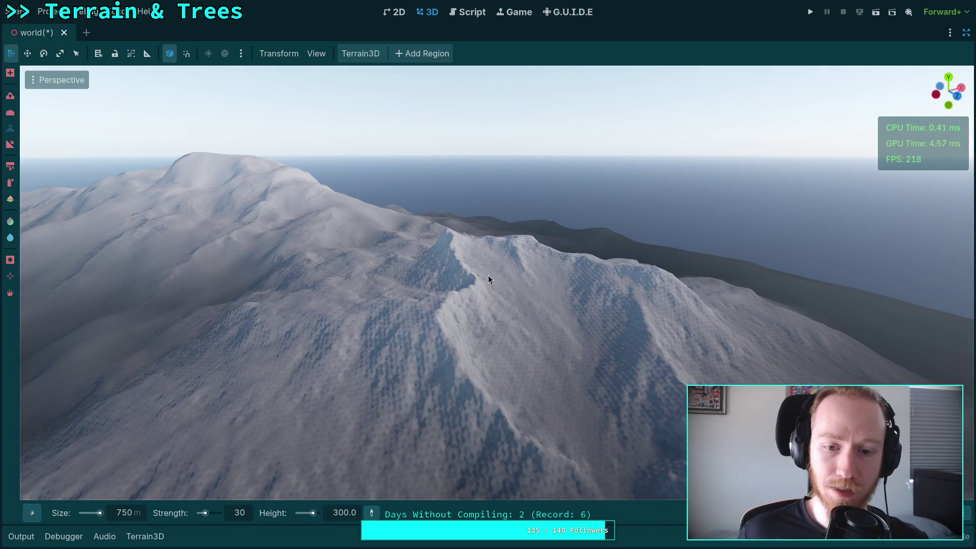
key(ctrl+z)
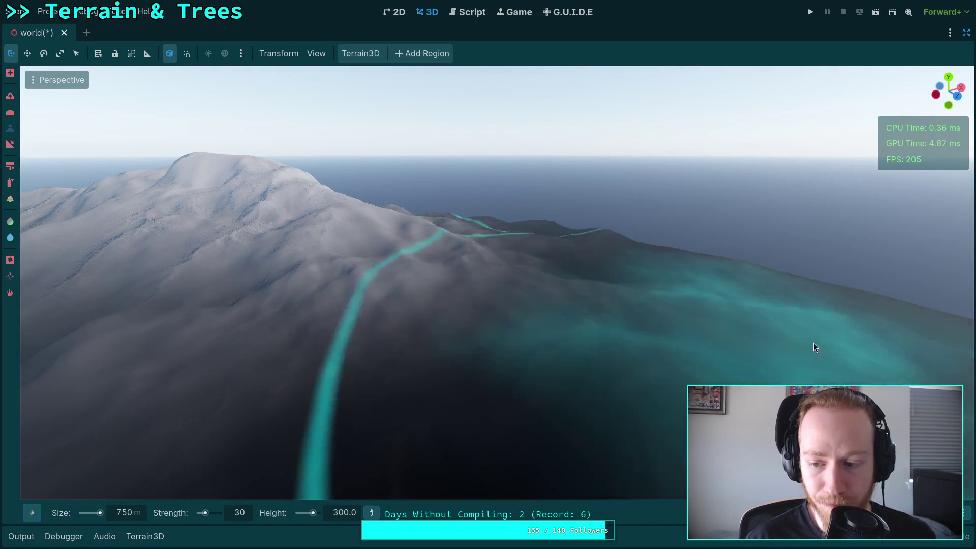
key(ctrl+z)
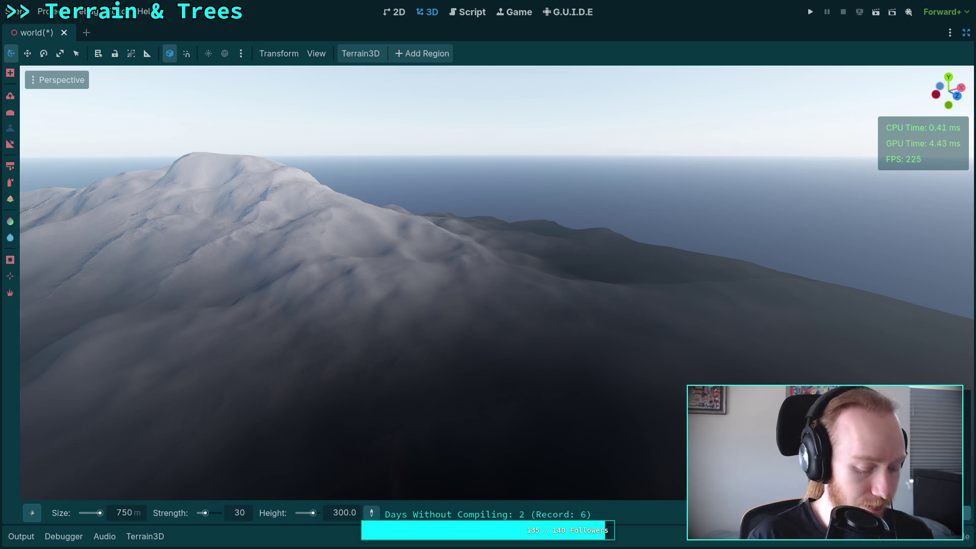
key(ctrl+shift+z)
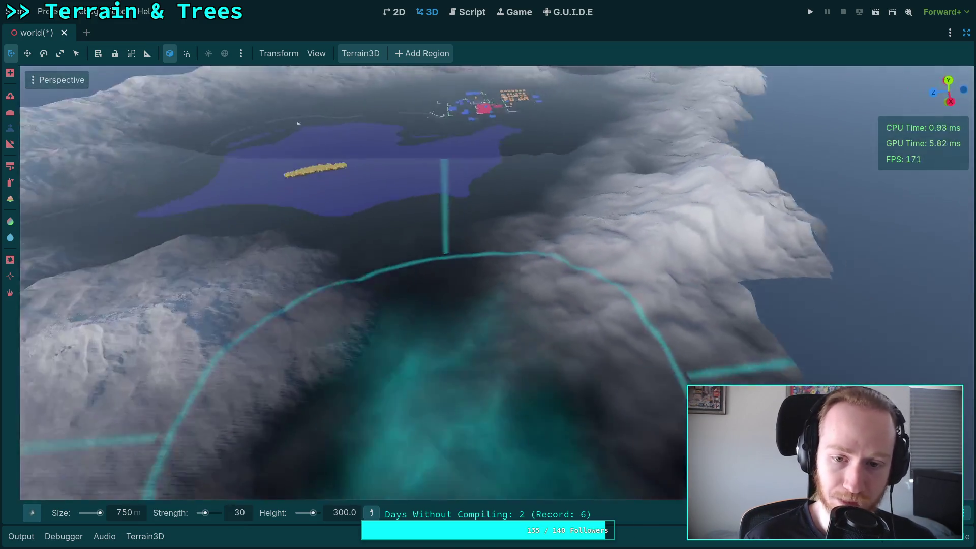
scroll(595, 319, up, 5)
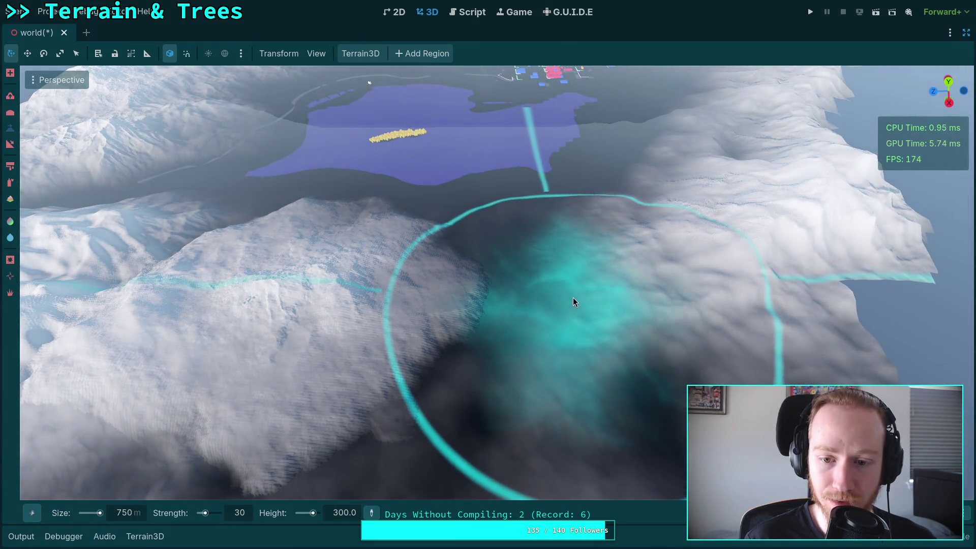
key(ctrl+z)
key(ctrl+shift+z)
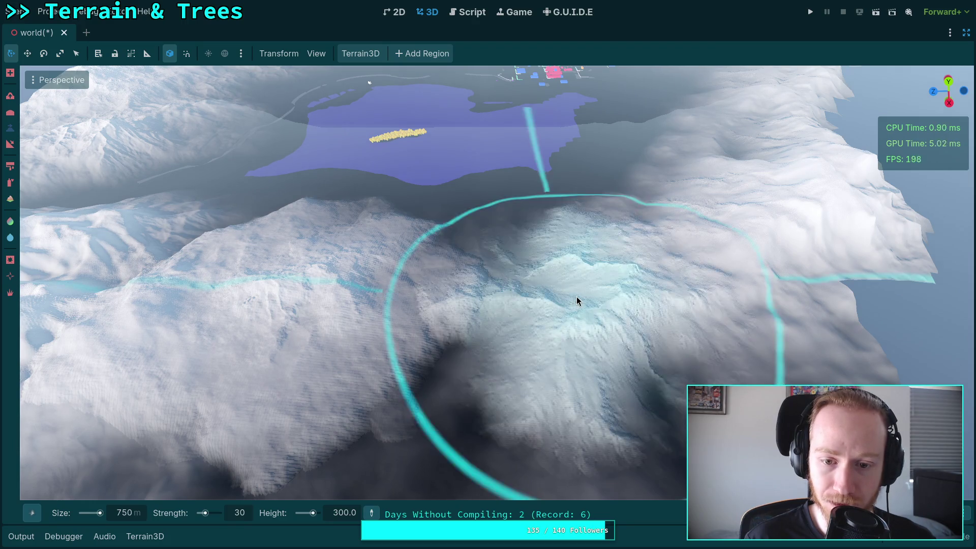
Move back into the house to review the island through the window.
scroll(508, 288, up, 2)
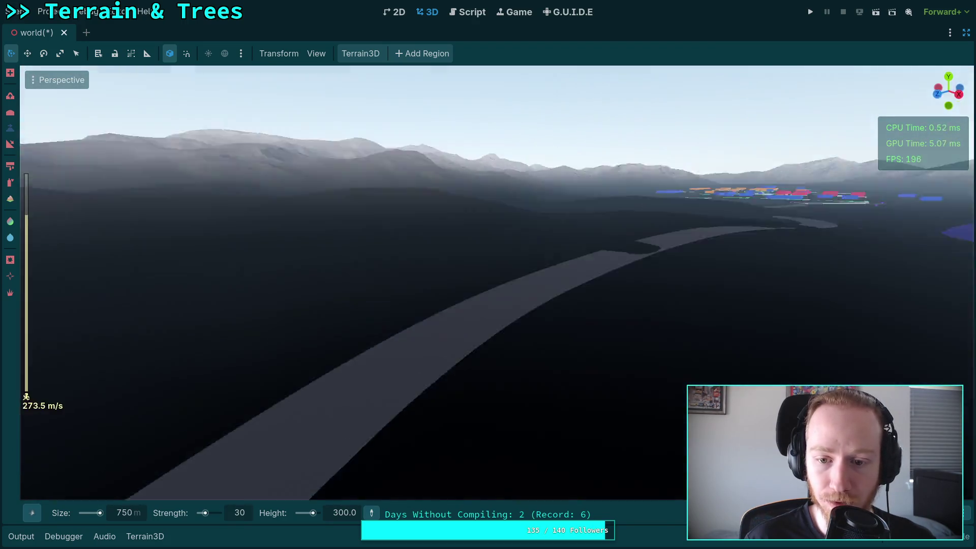
scroll(508, 287, down, 3)
scroll(509, 287, down, 9)
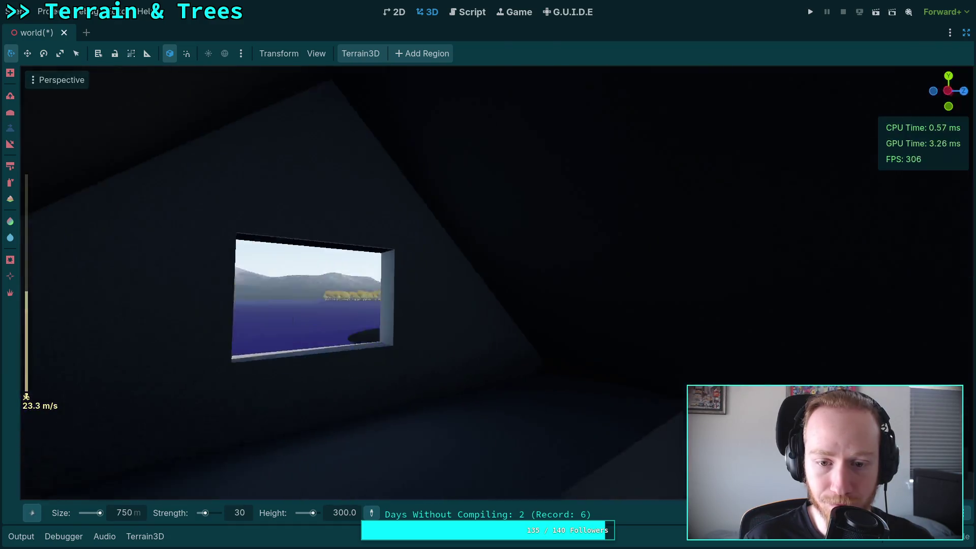
scroll(508, 287, down, 3)
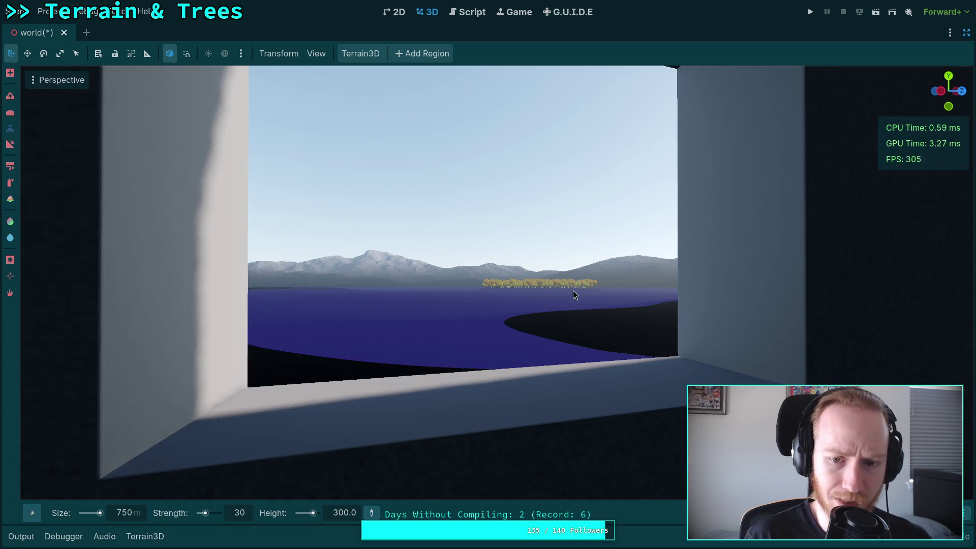
key(ctrl)
Fly through the window over the lake and low across the snowy mountains.
key(w)
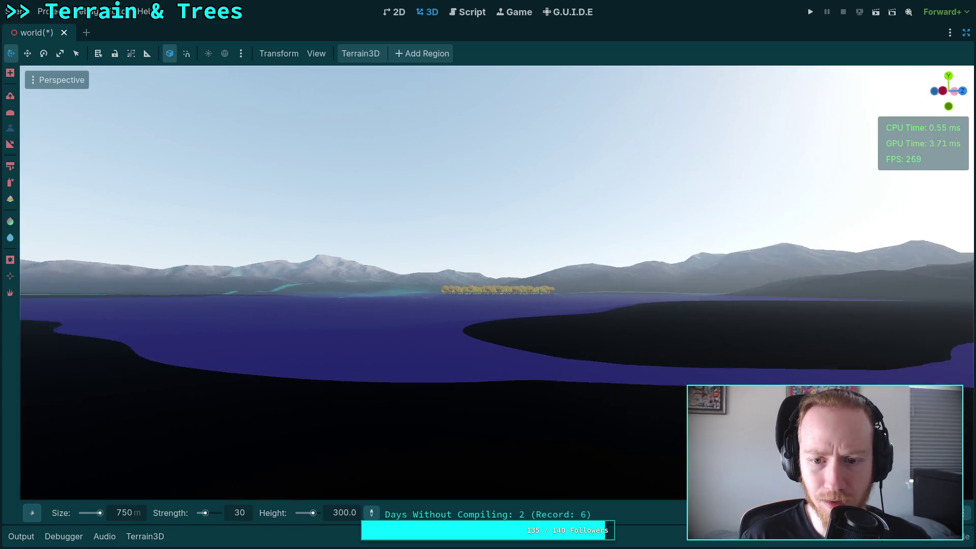
scroll(356, 280, up, 3)
scroll(356, 280, up, 8)
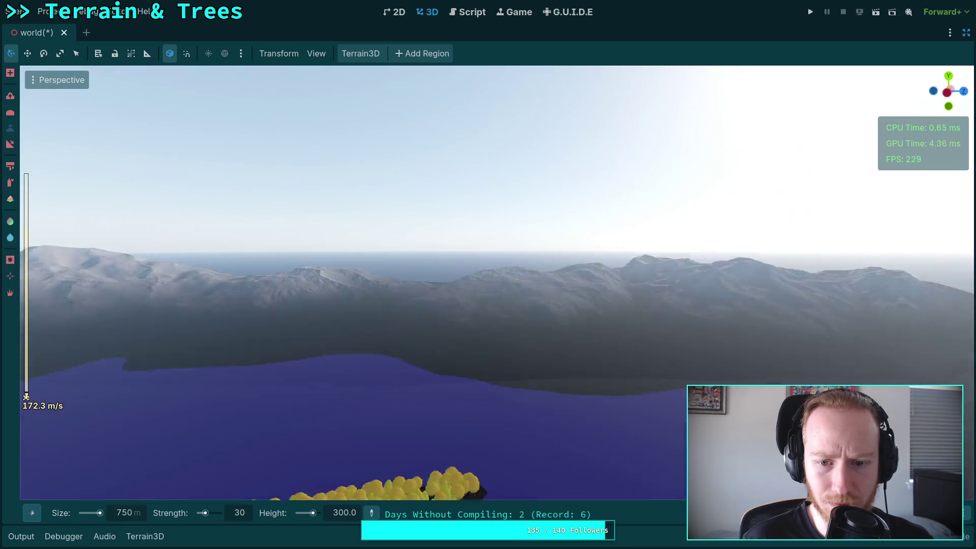
key(w)
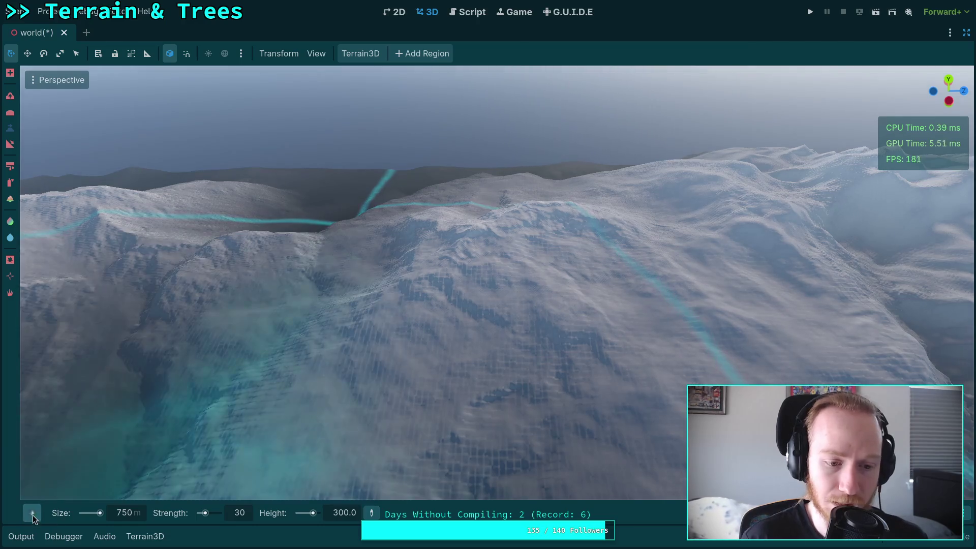
Set the brush shape to Square3 and the brush size to 400 m.
click(33, 514)
click(311, 347)
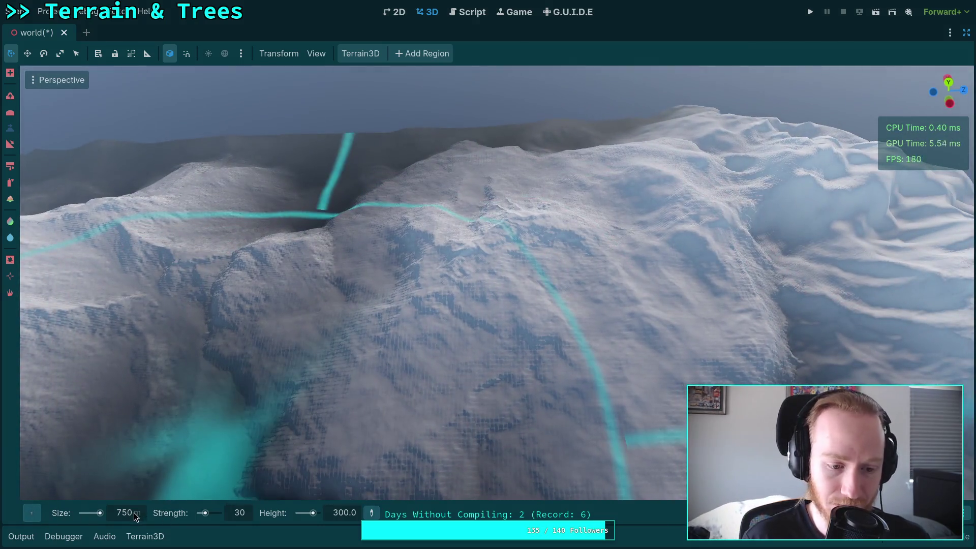
click(133, 512)
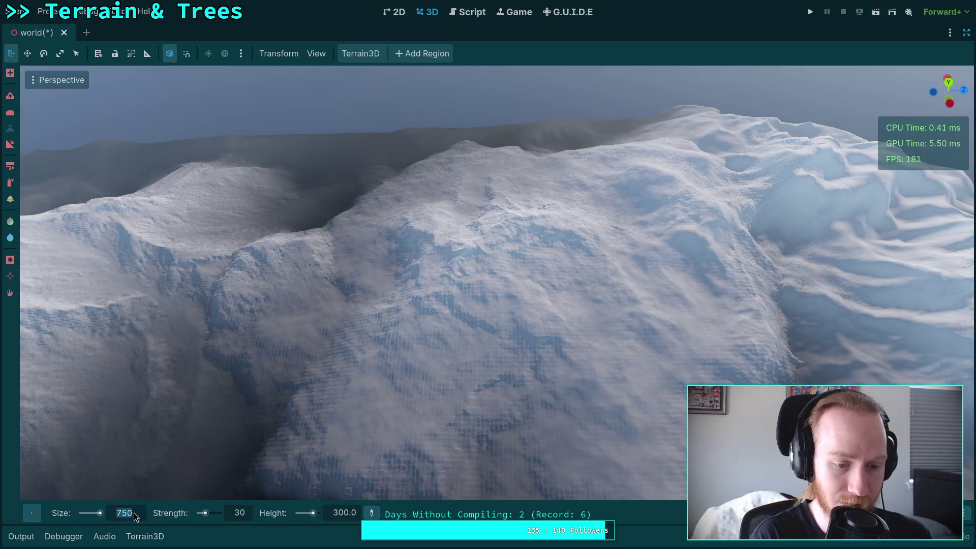
text(400)
key(Return)
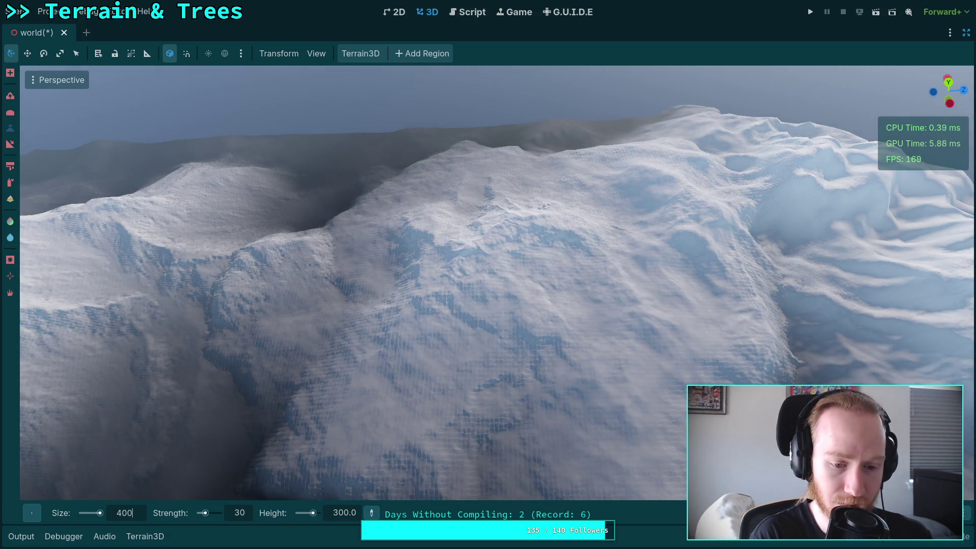
Raise a sharp ridged peak, then fly over it and the valley to inspect the ridges.
click(510, 254)
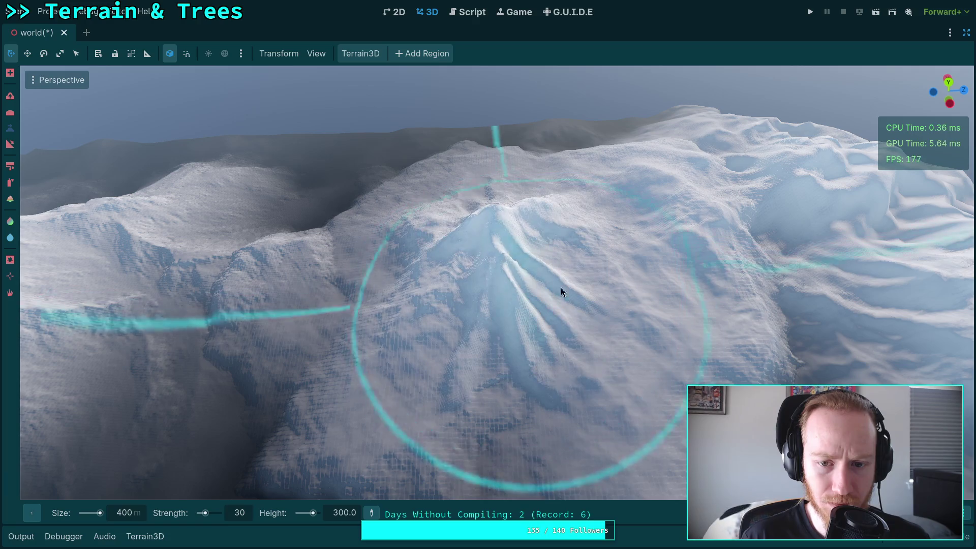
scroll(583, 304, down, 10)
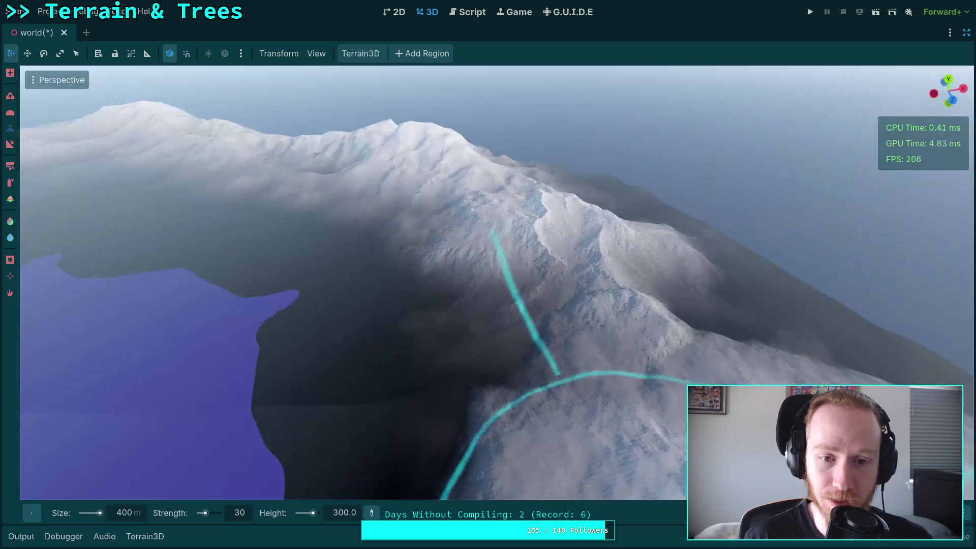
key(w)
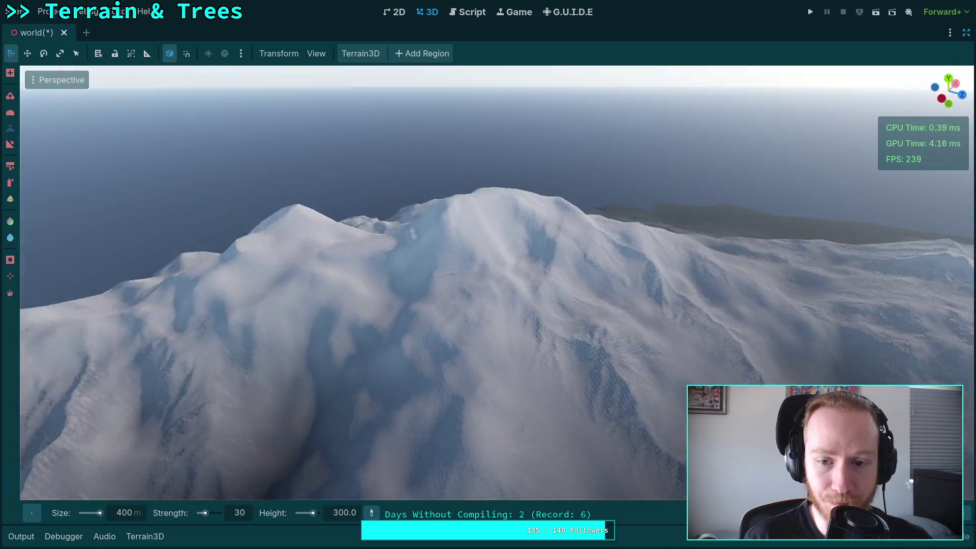
key(s)
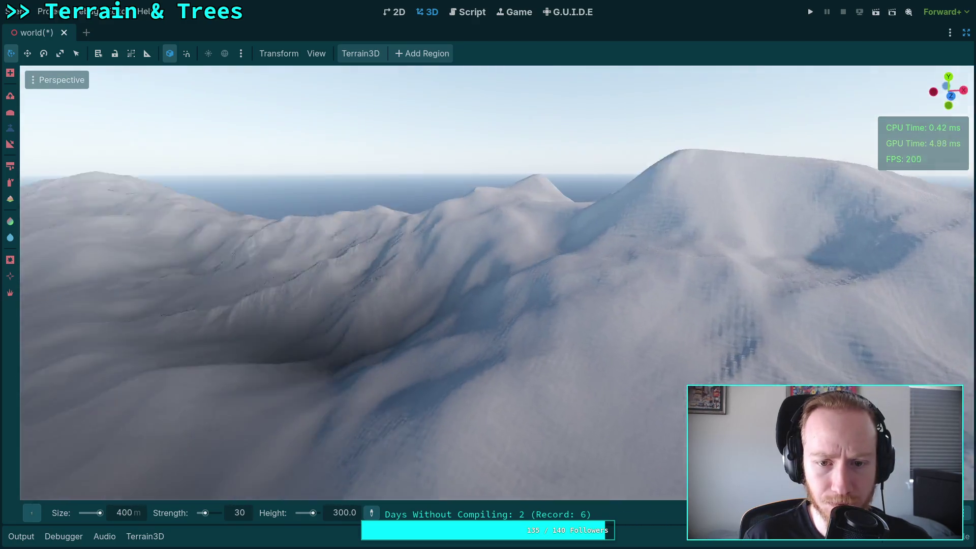
key(w)
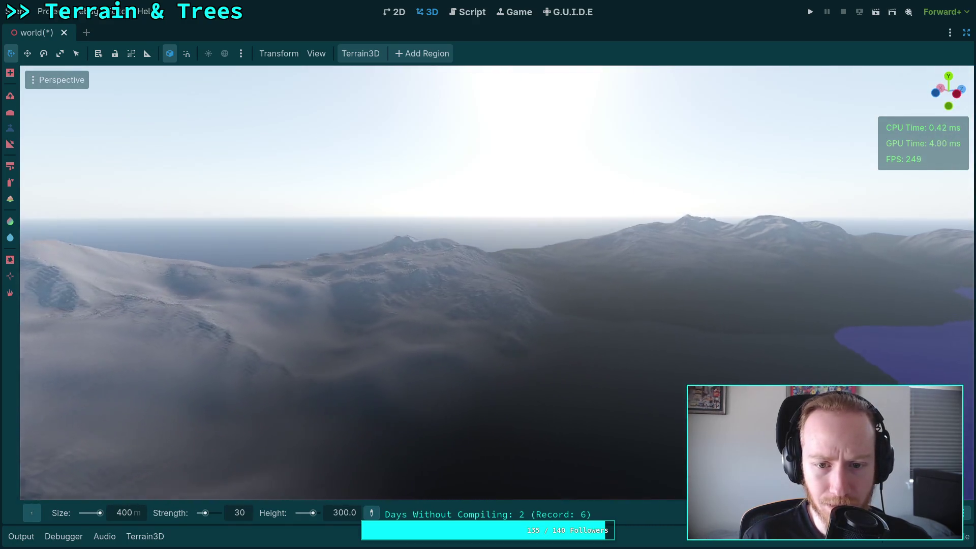
key(w)
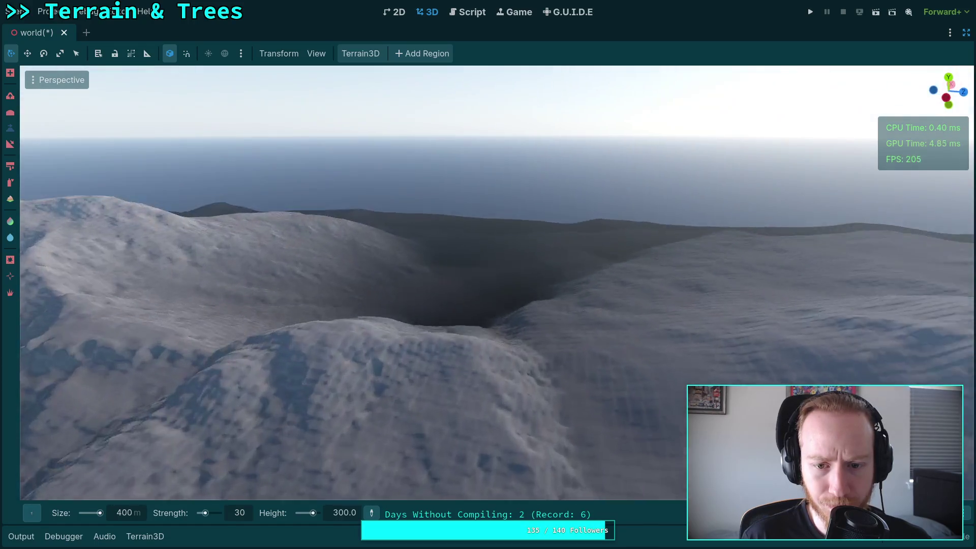
key(w)
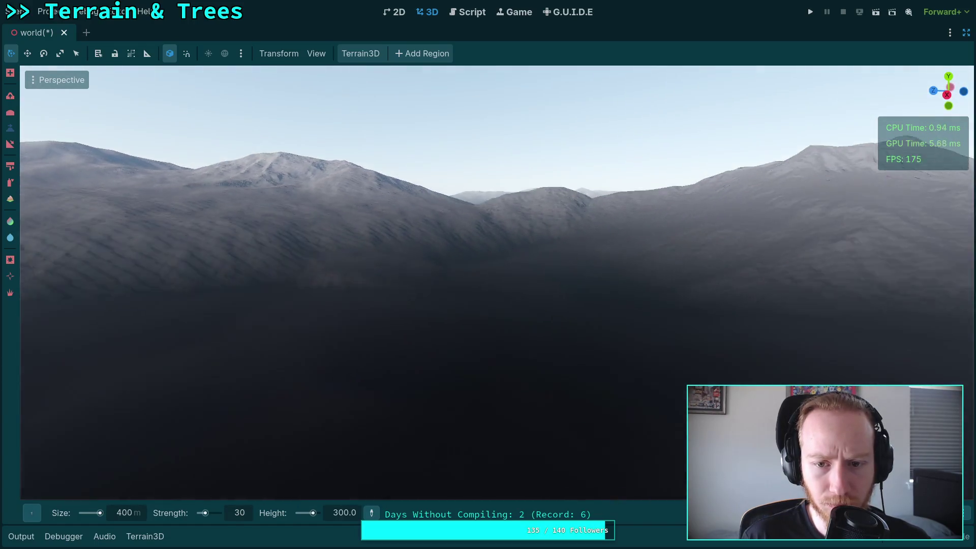
key(w)
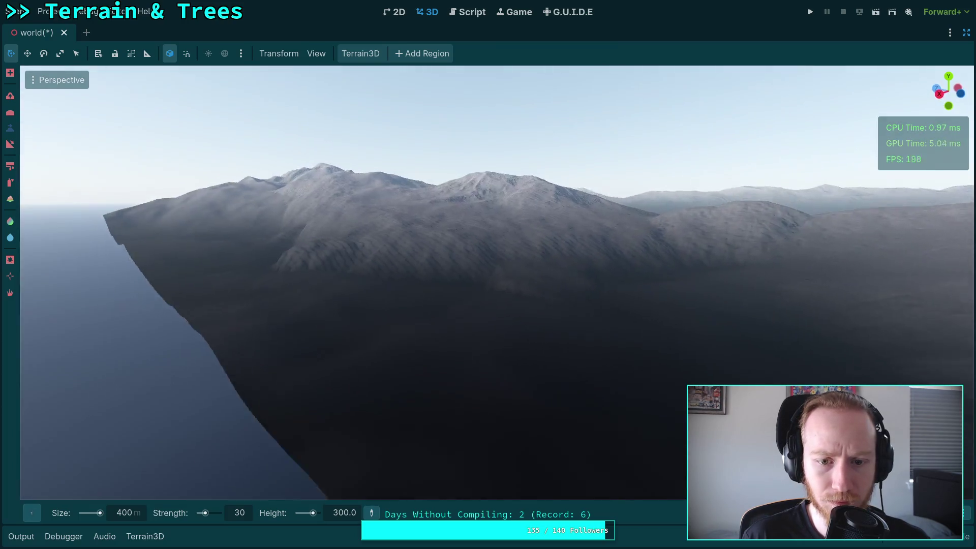
key(w)
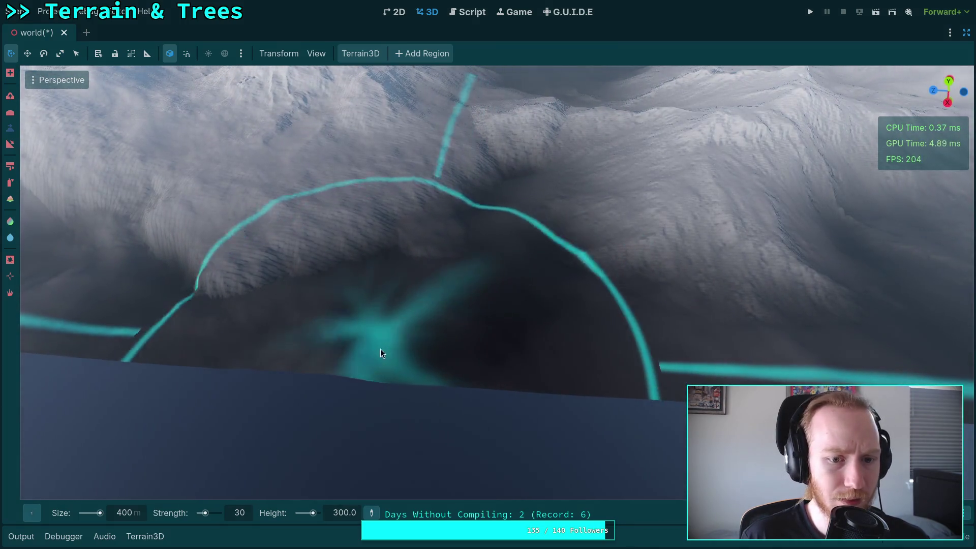
With the Region tool, remove six edge regions and add three new regions to fill gaps.
click(11, 75)
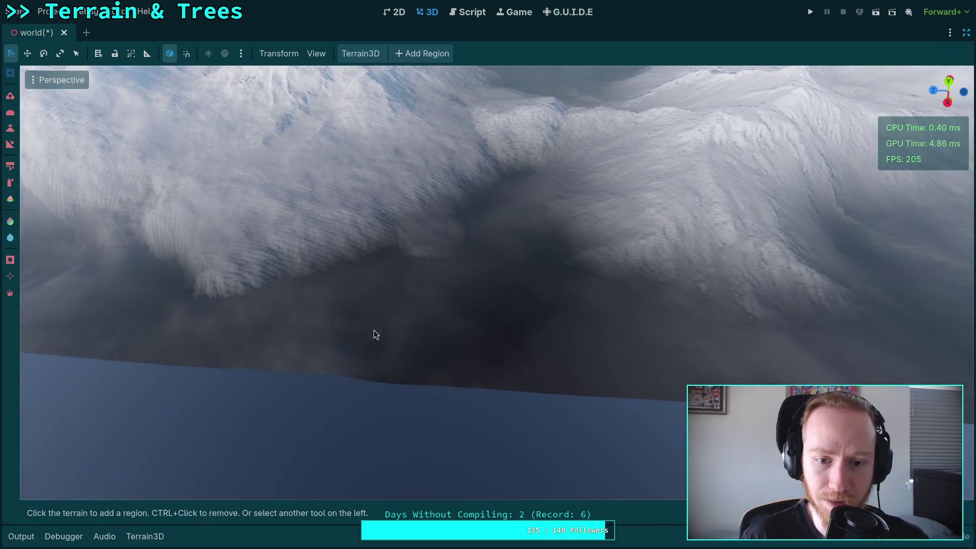
ctrl+click(490, 323)
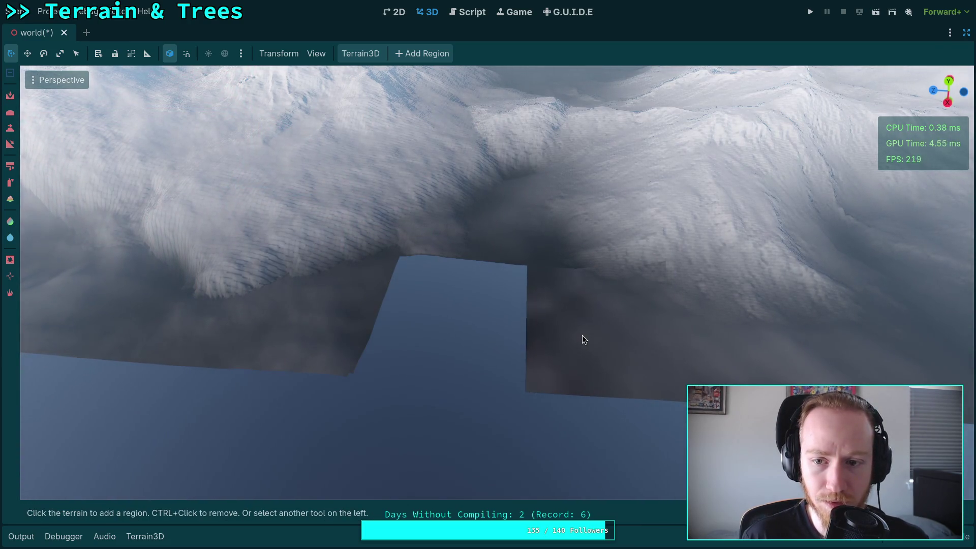
click(516, 325)
key(w)
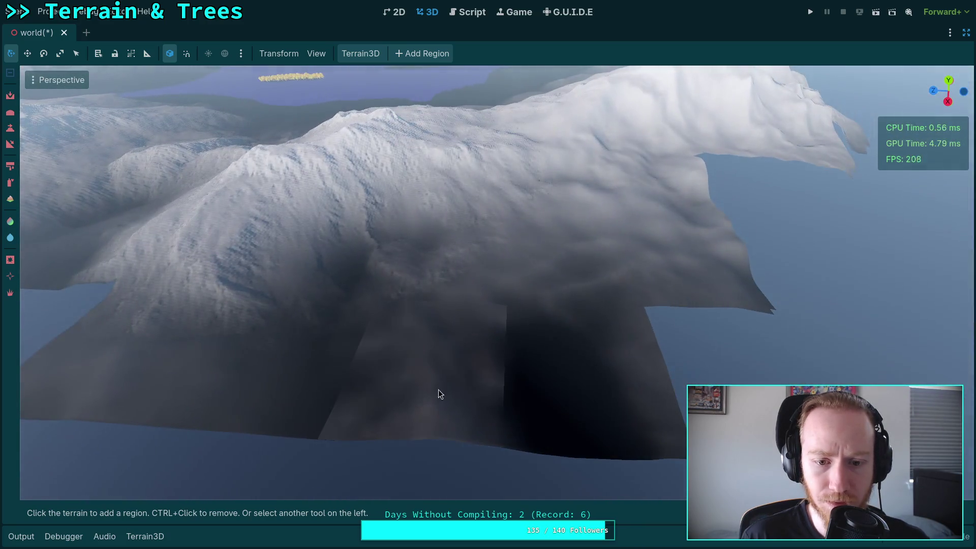
ctrl+click(439, 389)
ctrl+click(535, 397)
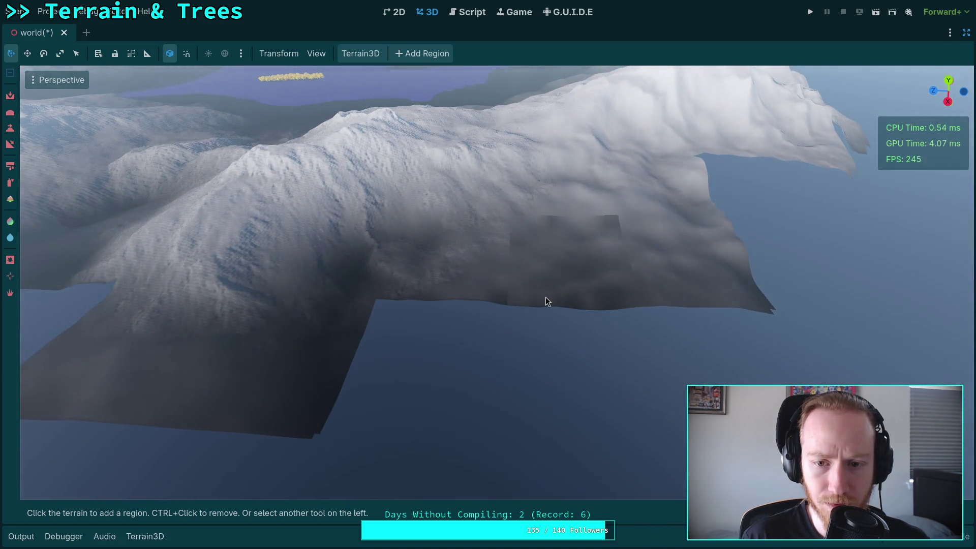
ctrl+click(546, 296)
click(626, 317)
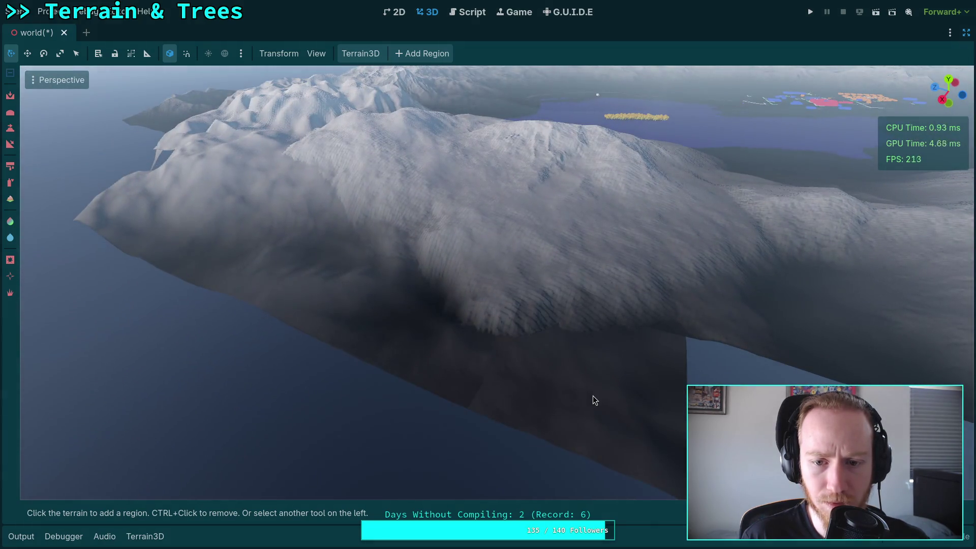
ctrl+click(592, 396)
ctrl+click(398, 341)
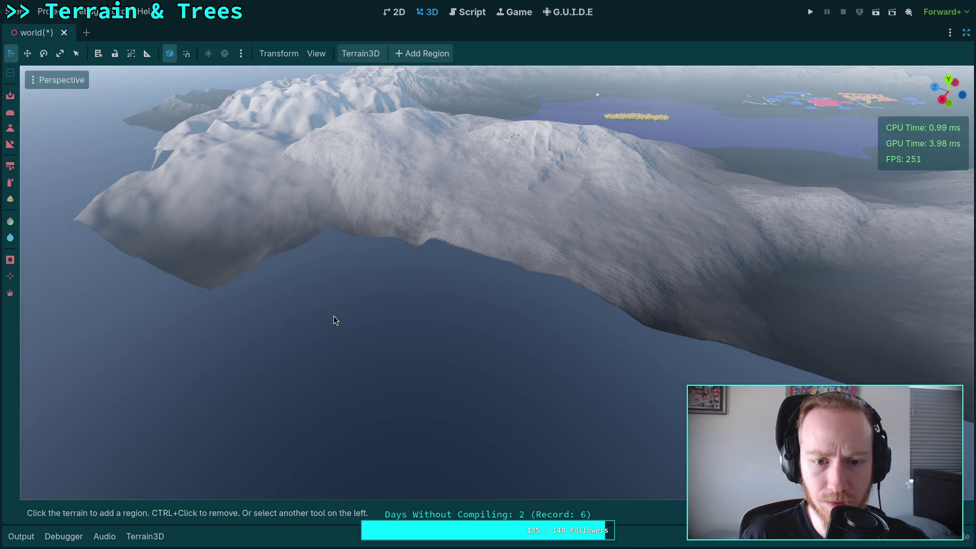
click(333, 316)
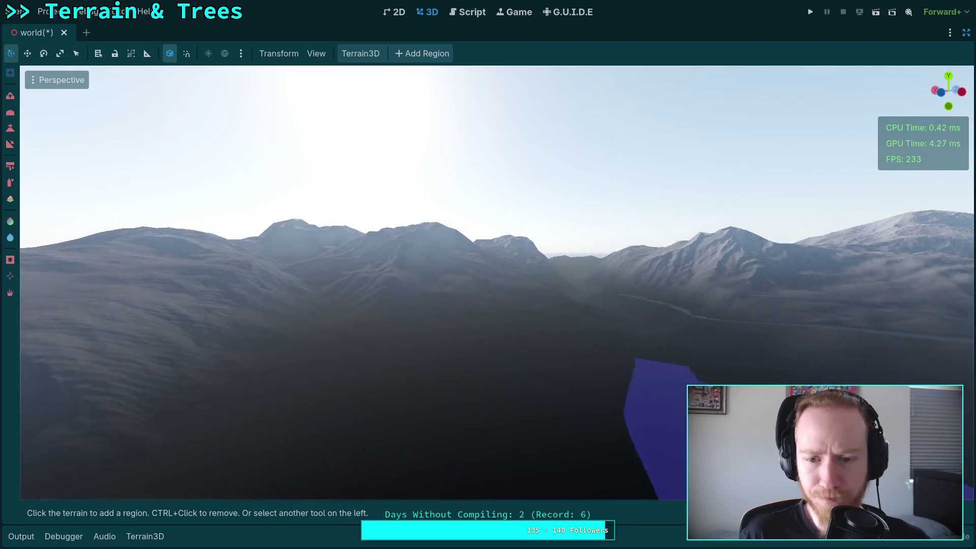
scroll(488, 283, down, 2)
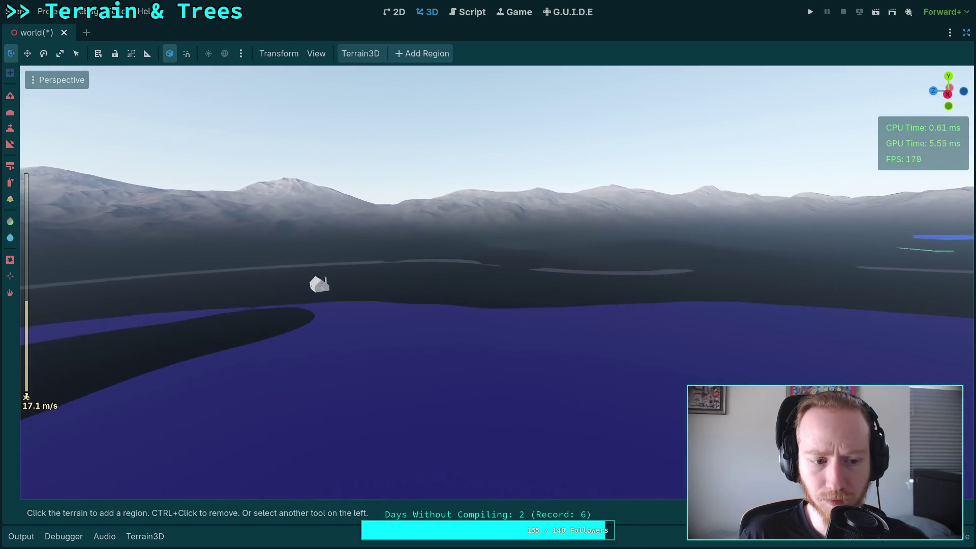
scroll(488, 283, up, 20)
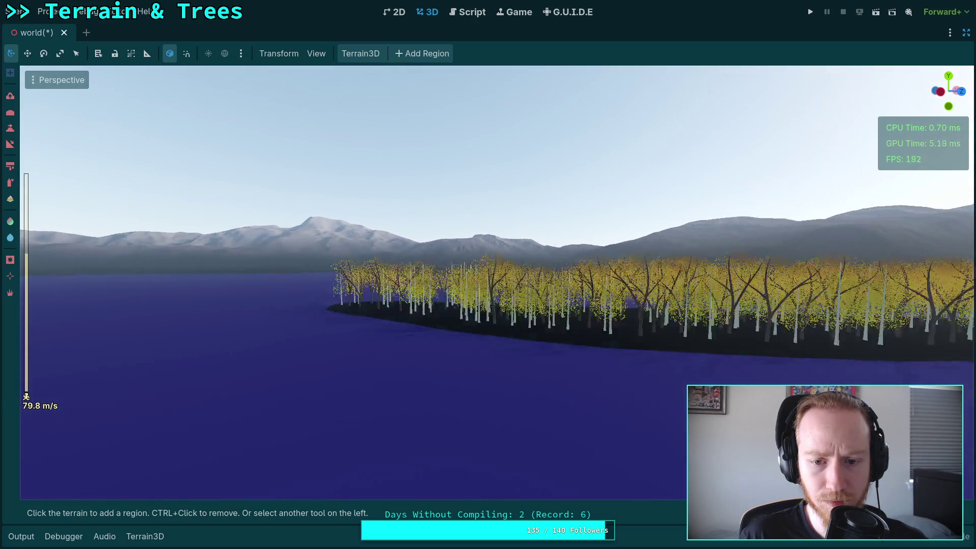
scroll(488, 283, down, 12)
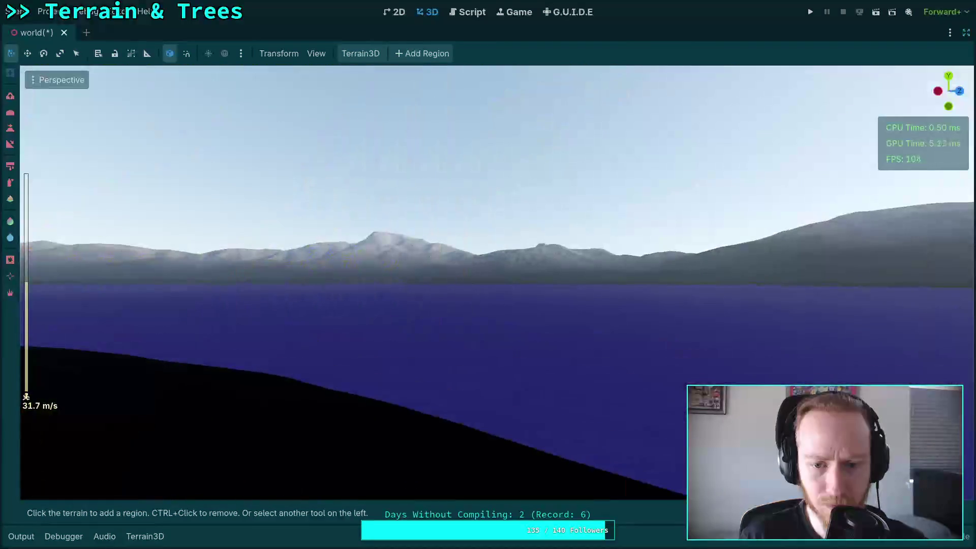
click(965, 30)
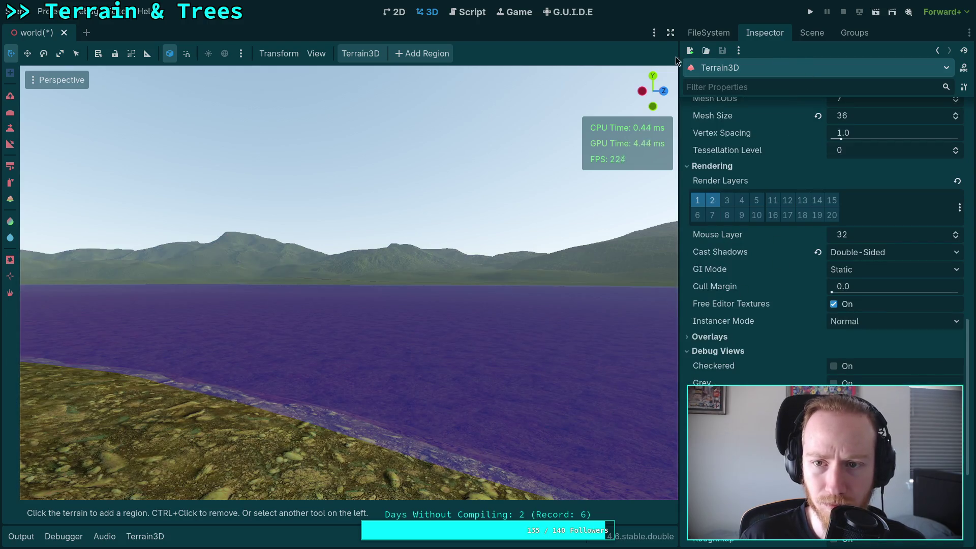
Turn off the Terrain3D debug view and deselect Terrain3D in the Scene tree.
click(670, 32)
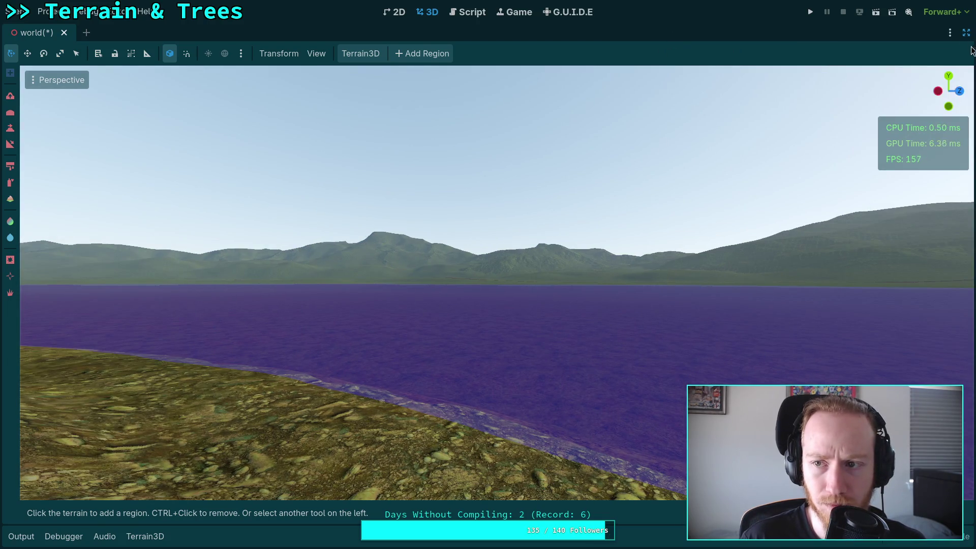
click(966, 32)
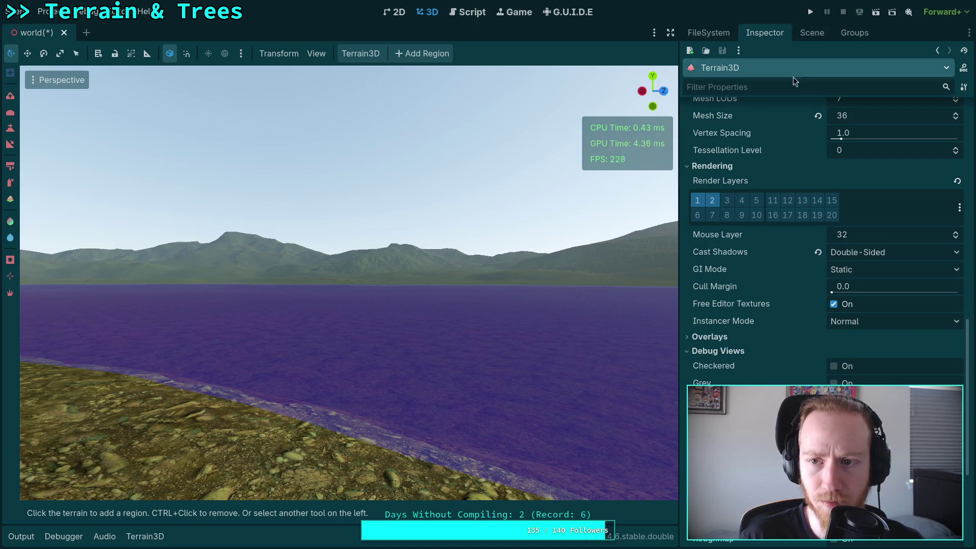
click(812, 34)
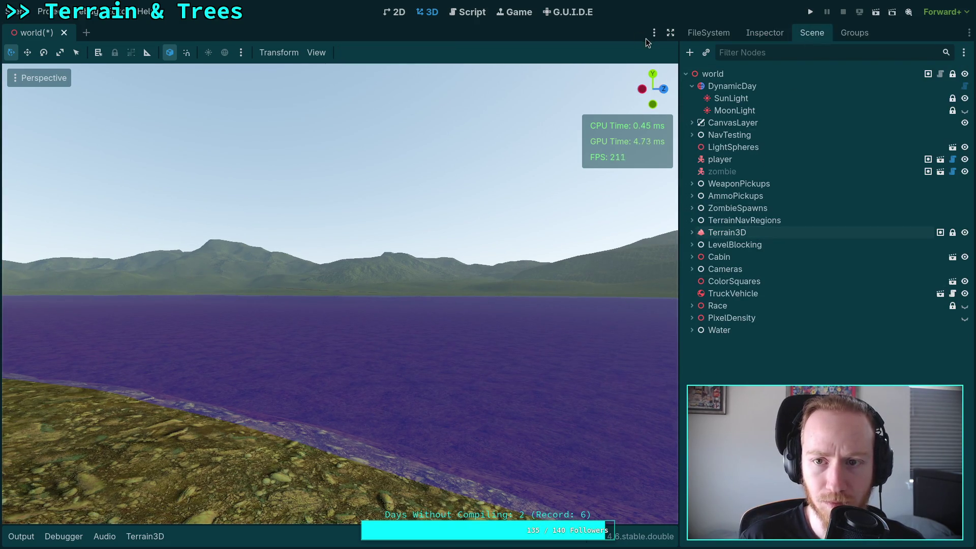
click(670, 32)
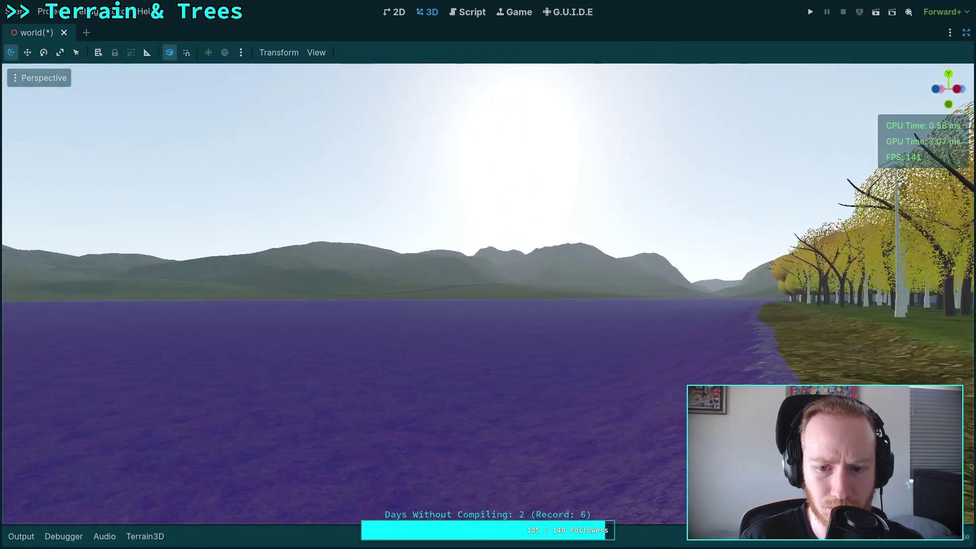
Review the shore, birch trees and mountains, then save the world scene with Ctrl+S.
mouse_move(488, 275)
mouse_down()
mouse_move(590, 274)
mouse_move(285, 275)
mouse_move(560, 272)
mouse_up()
mouse_move(488, 274)
mouse_down()
mouse_move(432, 277)
mouse_move(405, 294)
mouse_up()
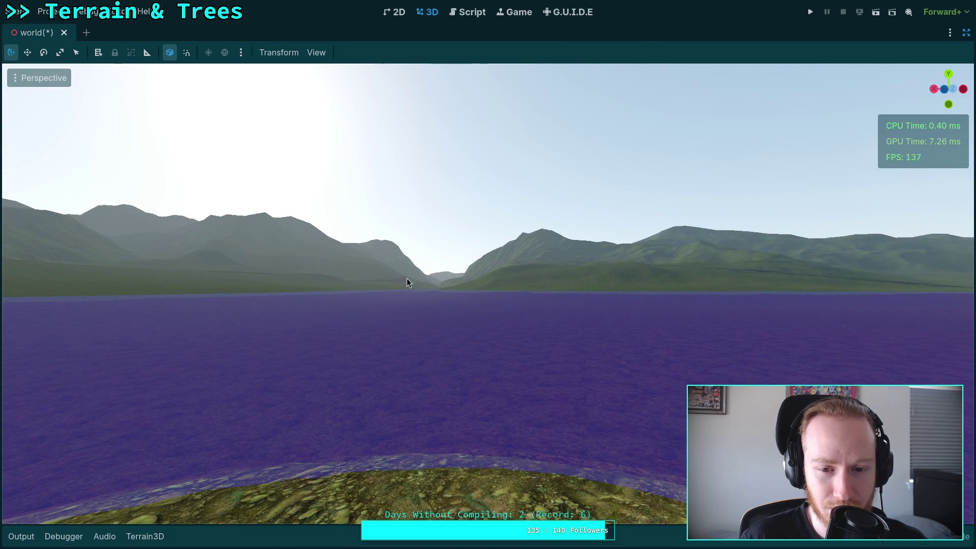
drag(445, 253, 341, 252)
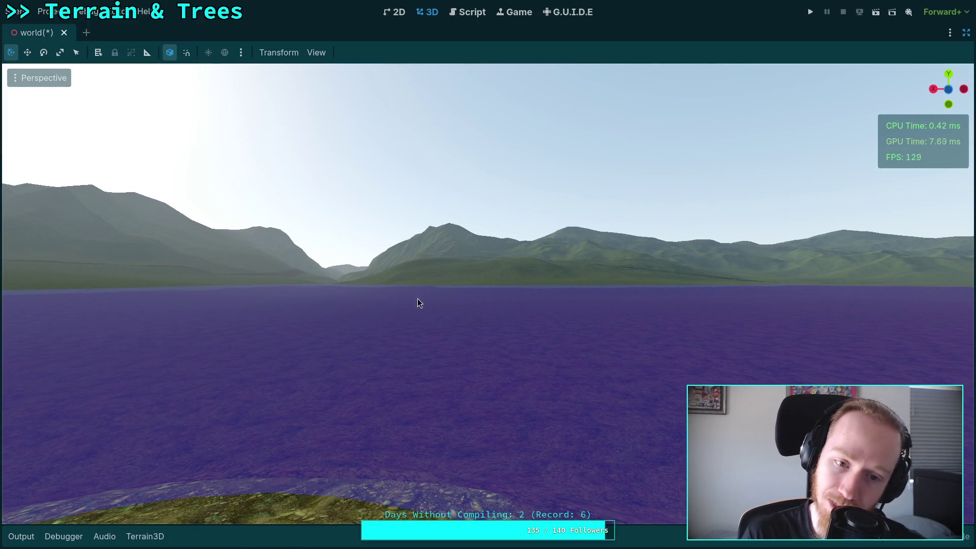
mouse_move(436, 349)
mouse_down()
mouse_move(418, 351)
mouse_move(488, 351)
mouse_move(440, 357)
mouse_up()
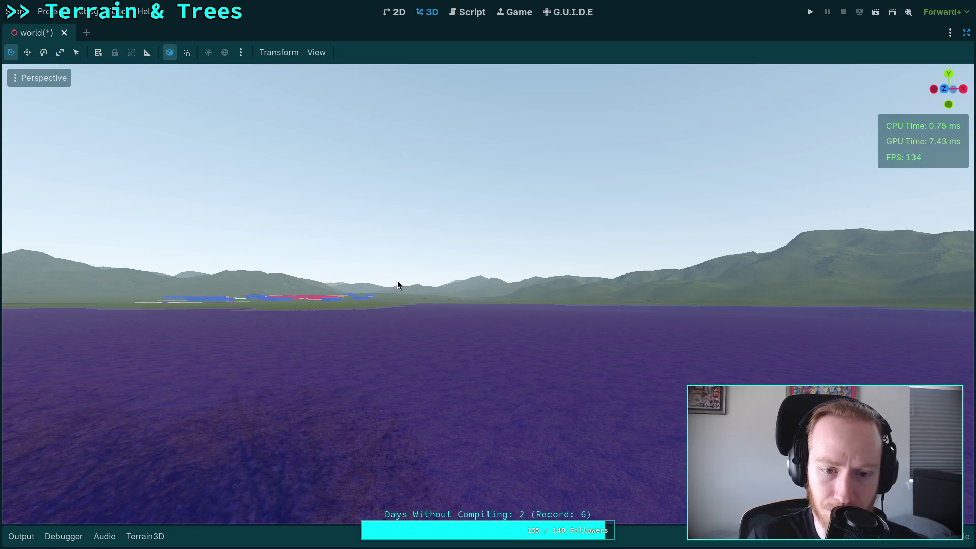
mouse_move(392, 284)
mouse_down()
mouse_move(392, 298)
mouse_move(433, 247)
mouse_move(415, 262)
mouse_move(416, 244)
mouse_move(415, 280)
mouse_move(391, 262)
mouse_move(269, 258)
mouse_move(401, 258)
mouse_up()
scroll(416, 254, up, 3)
scroll(360, 258, up, 2)
key(ctrl+s)
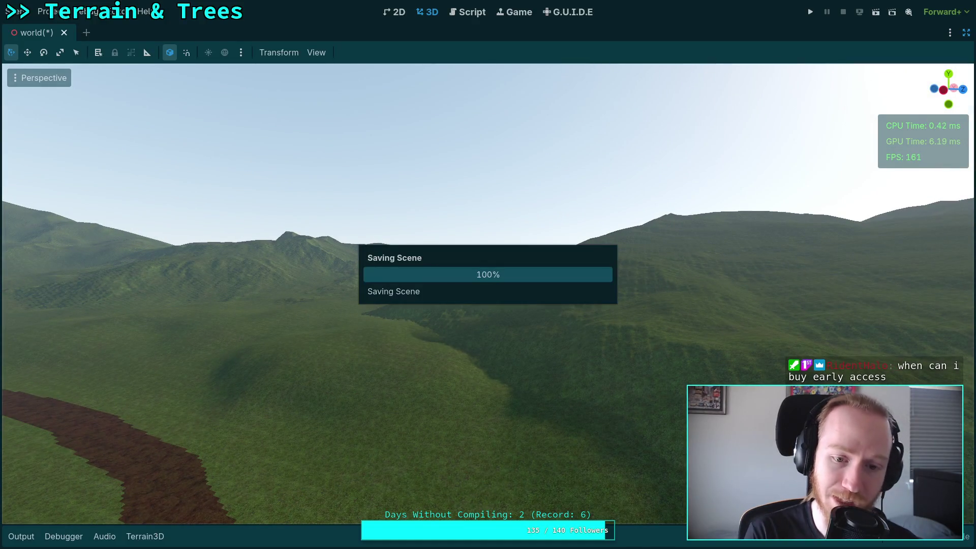